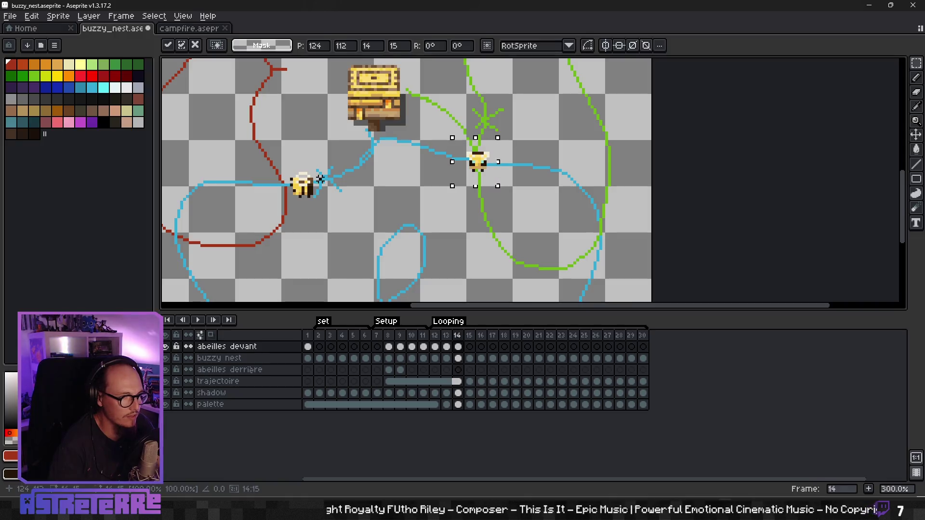
On frame 14, shift the blue-path bee left, the dark bee up and the yellow bee up-right
{"action": "left_click", "coordinate": [321, 180]}
{"action": "left_click_drag", "start_coordinate": [309, 206], "coordinate": [289, 205]}
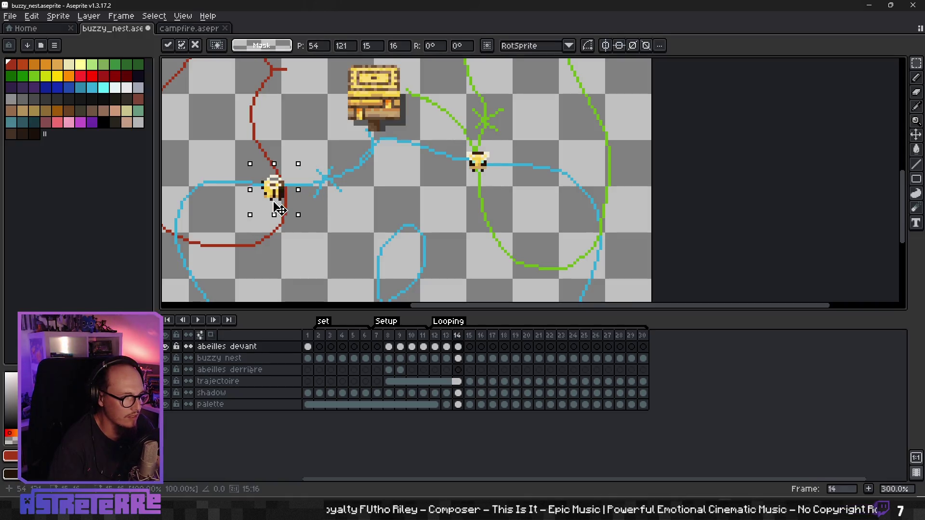
{"action": "left_click_drag", "start_coordinate": [343, 133], "coordinate": [380, 251]}
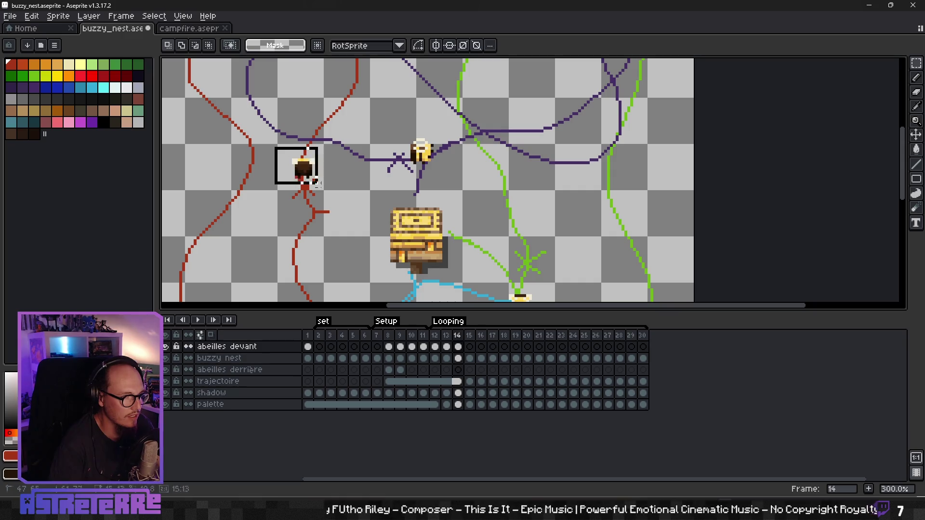
{"action": "mouse_move", "coordinate": [316, 182]}
{"action": "left_mouse_down"}
{"action": "mouse_move", "coordinate": [320, 158]}
{"action": "mouse_move", "coordinate": [363, 202]}
{"action": "left_mouse_up"}
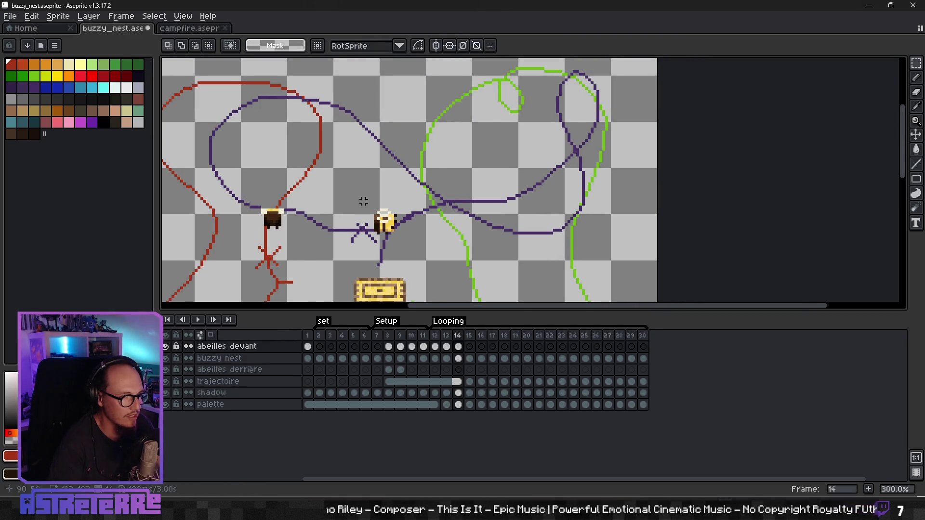
{"action": "left_click_drag", "start_coordinate": [400, 236], "coordinate": [427, 227]}
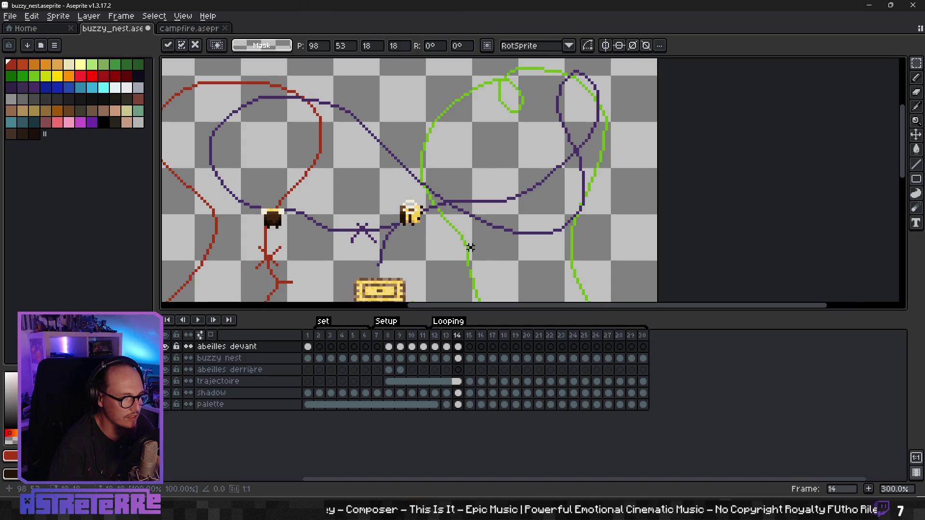
{"action": "key", "text": "Return"}
{"action": "scroll", "coordinate": [470, 247], "scroll_direction": "down", "scroll_amount": 2}
{"action": "scroll", "coordinate": [443, 220], "scroll_direction": "up", "scroll_amount": 1}
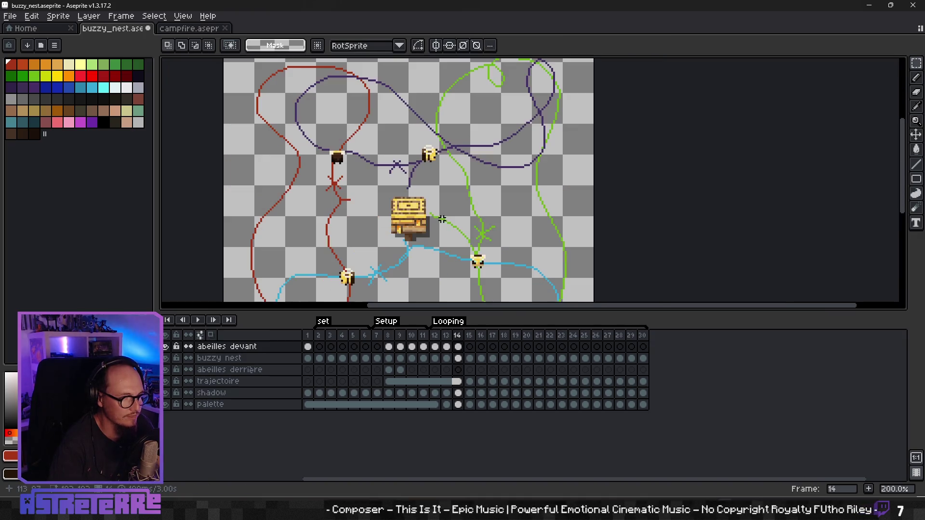
On frame 15, advance the green-path, blue-path, dark and yellow bees along their paths
{"action": "left_click", "coordinate": [471, 348]}
{"action": "scroll", "coordinate": [426, 213], "scroll_direction": "up", "scroll_amount": 1}
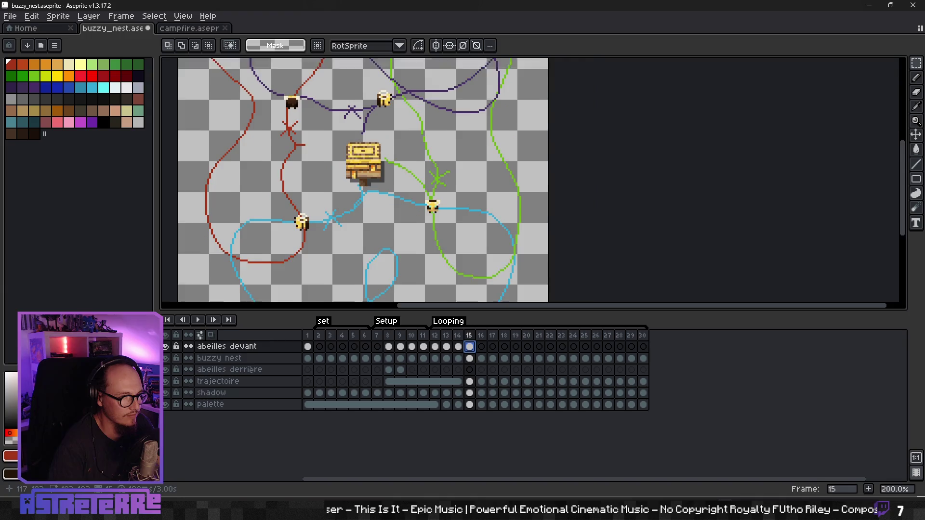
{"action": "left_click_drag", "start_coordinate": [431, 203], "coordinate": [438, 219]}
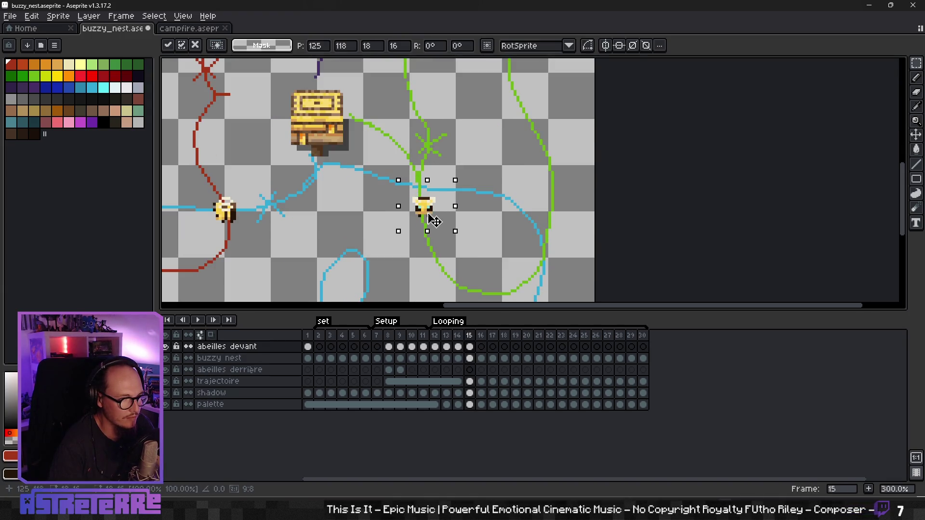
{"action": "key", "text": "Return"}
{"action": "mouse_move", "coordinate": [199, 186]}
{"action": "left_mouse_down"}
{"action": "mouse_move", "coordinate": [335, 169]}
{"action": "mouse_move", "coordinate": [382, 206]}
{"action": "mouse_move", "coordinate": [346, 200]}
{"action": "left_mouse_up"}
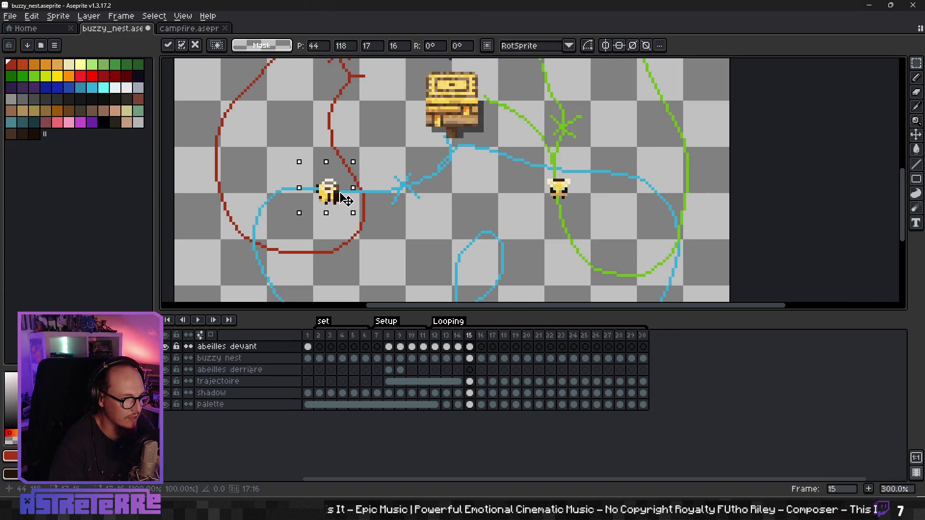
{"action": "key", "text": "Return"}
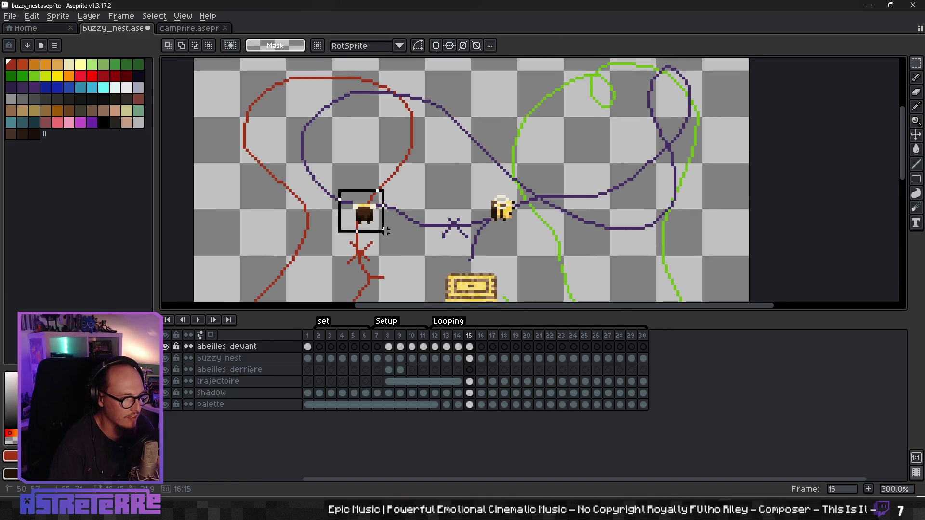
{"action": "left_click_drag", "start_coordinate": [384, 230], "coordinate": [388, 203]}
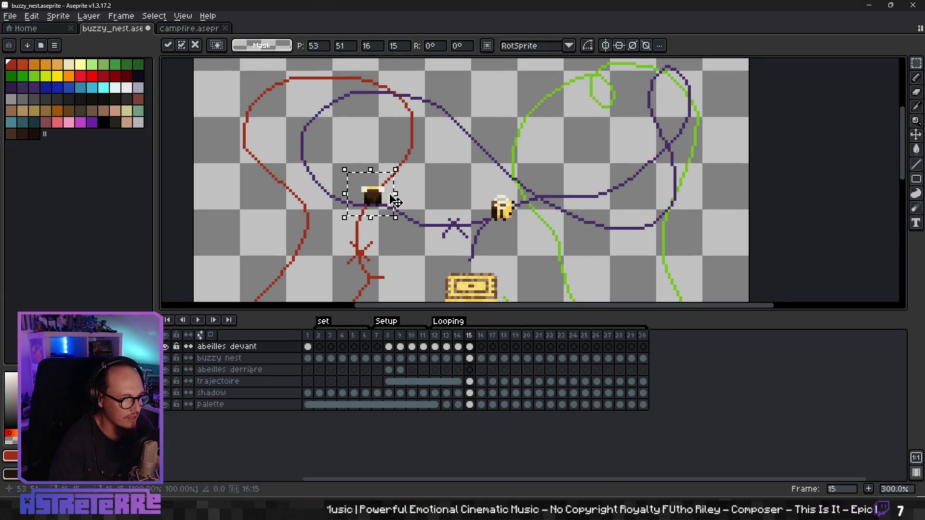
{"action": "key", "text": "Return"}
{"action": "mouse_move", "coordinate": [471, 187]}
{"action": "left_mouse_down"}
{"action": "mouse_move", "coordinate": [522, 243]}
{"action": "mouse_move", "coordinate": [540, 219]}
{"action": "left_mouse_up"}
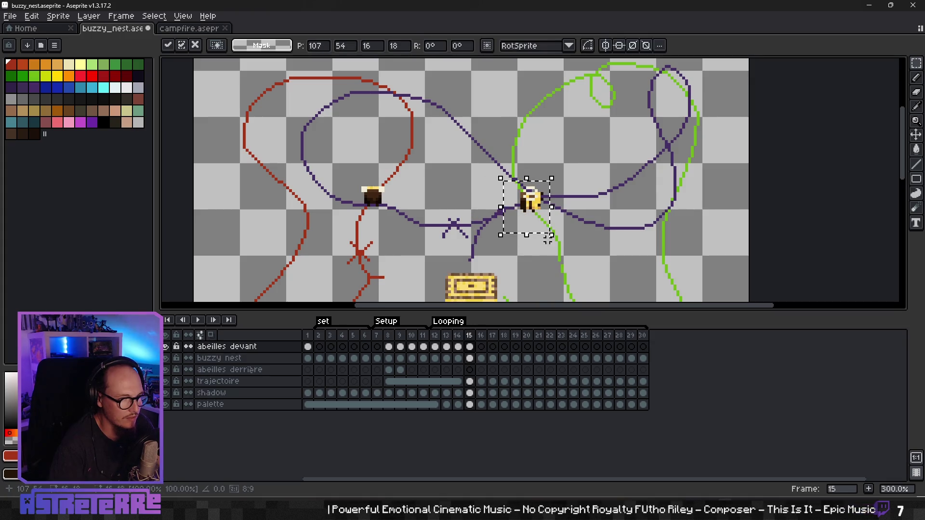
{"action": "left_click", "coordinate": [585, 268]}
{"action": "scroll", "coordinate": [557, 248], "scroll_direction": "down", "scroll_amount": 1}
On frame 16, move the yellow bee right and the dark bee further along their paths
{"action": "left_click", "coordinate": [470, 347]}
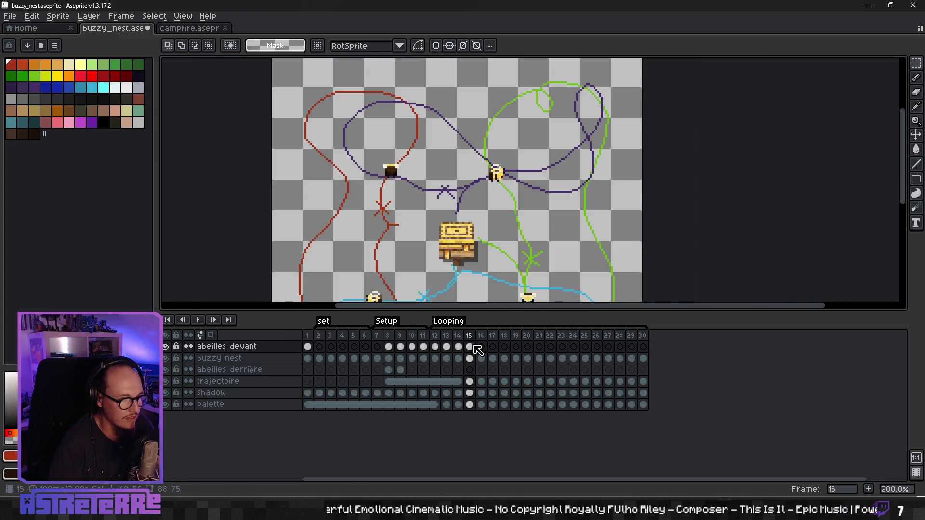
{"action": "left_click", "coordinate": [481, 347]}
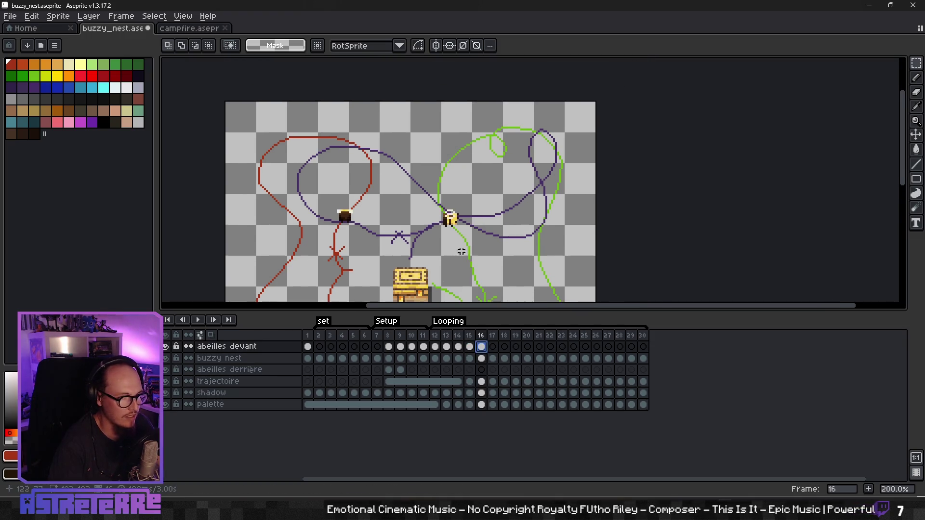
{"action": "scroll", "coordinate": [454, 220], "scroll_direction": "up", "scroll_amount": 1}
{"action": "left_click_drag", "start_coordinate": [426, 179], "coordinate": [477, 247]}
{"action": "left_click_drag", "start_coordinate": [451, 215], "coordinate": [489, 209]}
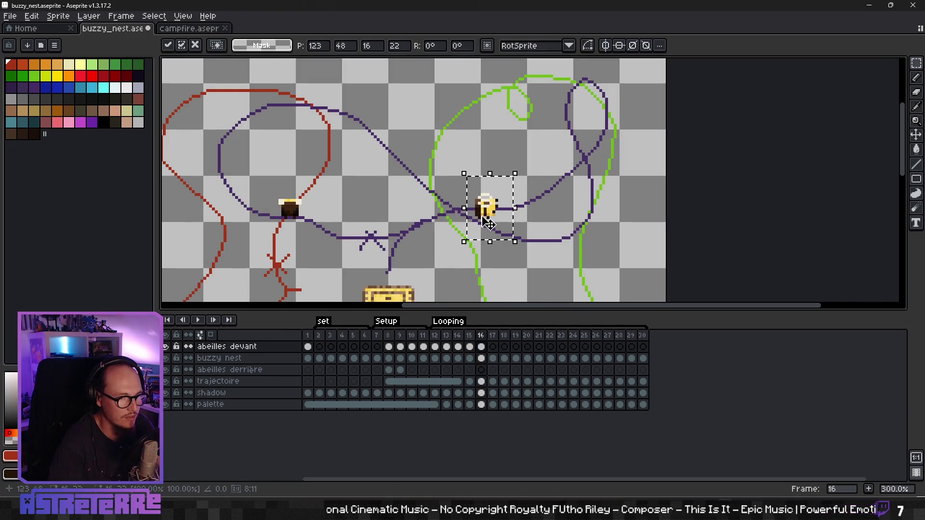
{"action": "key", "text": "Return"}
{"action": "mouse_move", "coordinate": [305, 219]}
{"action": "left_mouse_down"}
{"action": "mouse_move", "coordinate": [400, 212]}
{"action": "mouse_move", "coordinate": [414, 194]}
{"action": "left_mouse_up"}
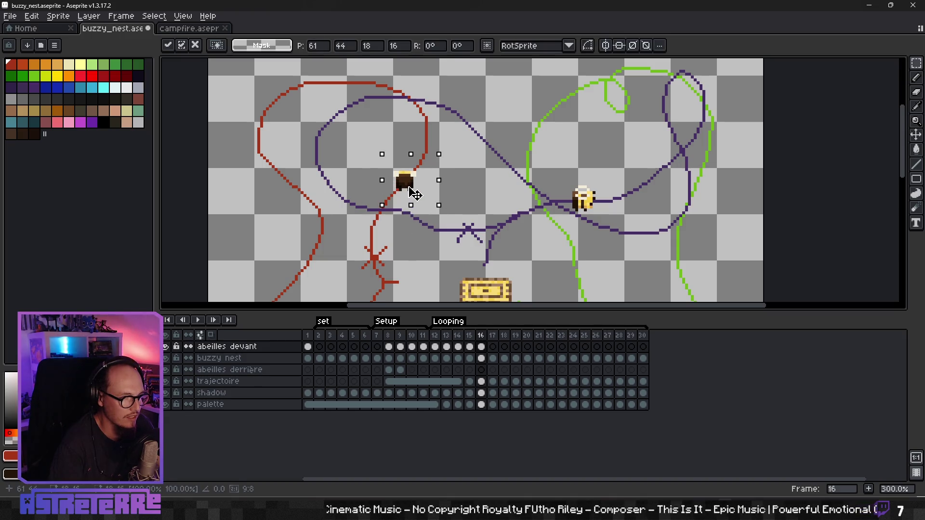
{"action": "left_click", "coordinate": [458, 210]}
Shift the blue-path bee left and the green-path bee down along their paths
{"action": "scroll", "coordinate": [458, 211], "scroll_direction": "down", "scroll_amount": 1}
{"action": "scroll", "coordinate": [398, 242], "scroll_direction": "down", "scroll_amount": 3}
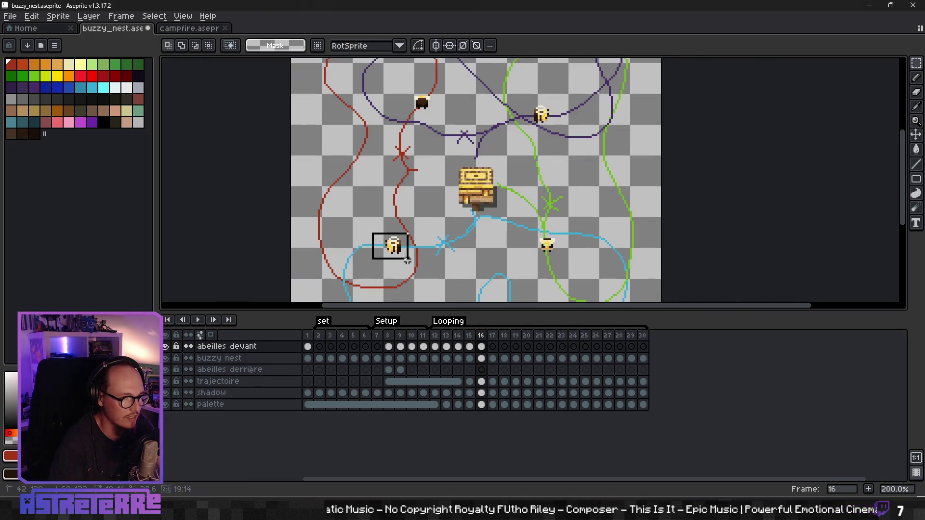
{"action": "left_click_drag", "start_coordinate": [407, 260], "coordinate": [388, 264]}
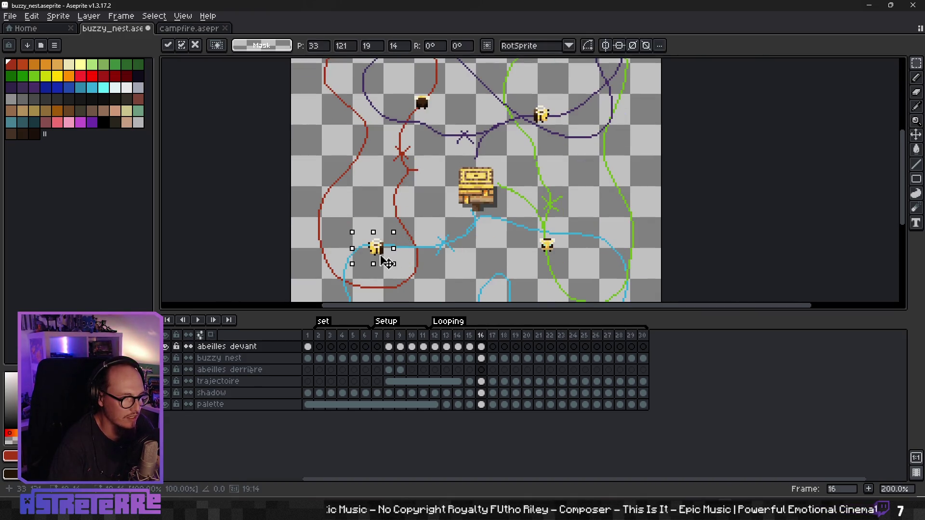
{"action": "left_click", "coordinate": [472, 254]}
{"action": "scroll", "coordinate": [427, 218], "scroll_direction": "down", "scroll_amount": 2}
{"action": "left_click_drag", "start_coordinate": [508, 221], "coordinate": [511, 236]}
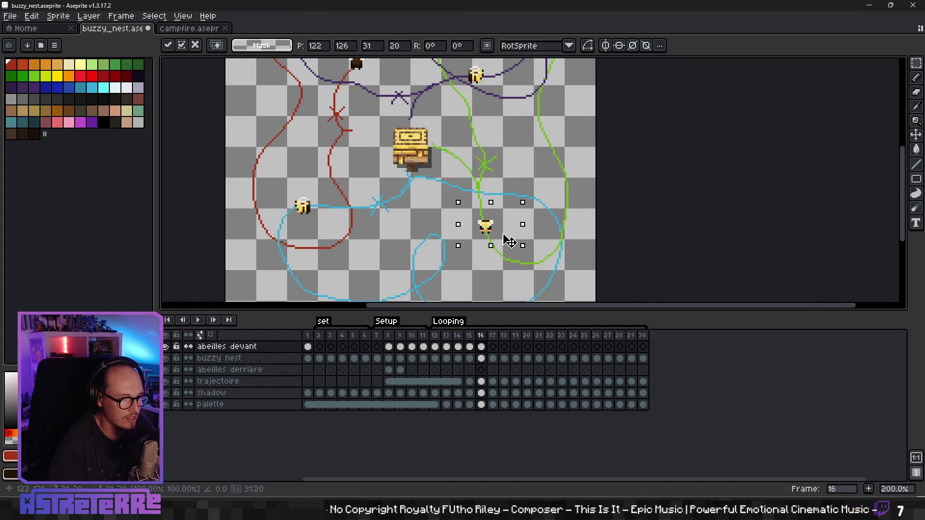
{"action": "left_click", "coordinate": [540, 237]}
{"action": "scroll", "coordinate": [495, 227], "scroll_direction": "up", "scroll_amount": 2}
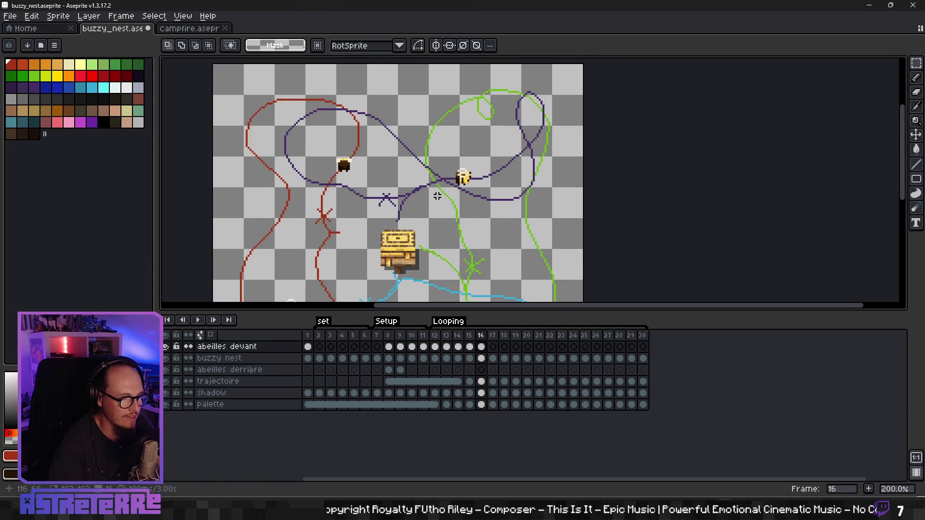
{"action": "scroll", "coordinate": [469, 198], "scroll_direction": "down", "scroll_amount": 1}
{"action": "key", "text": "Left"}
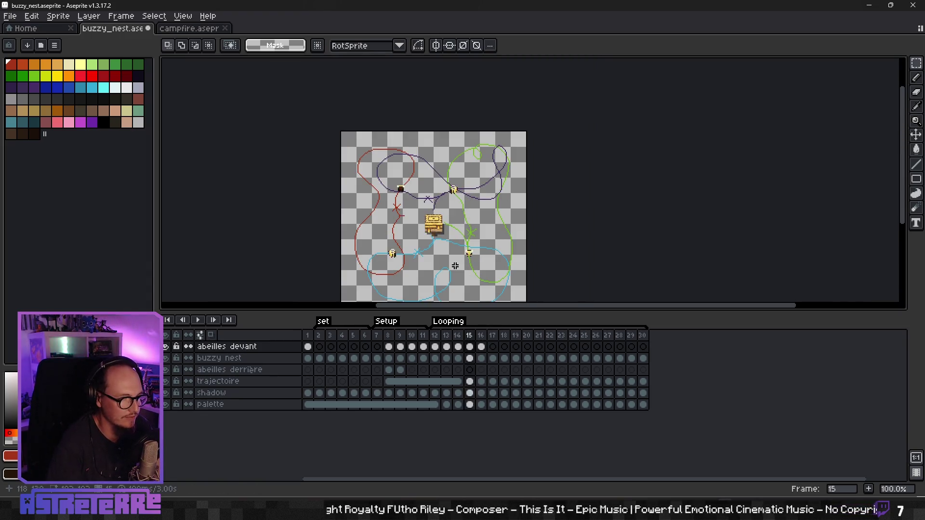
{"action": "key", "text": "Left"}
{"action": "key", "text": "Left"}
{"action": "key", "text": "Left"}
{"action": "left_click", "coordinate": [198, 320]}
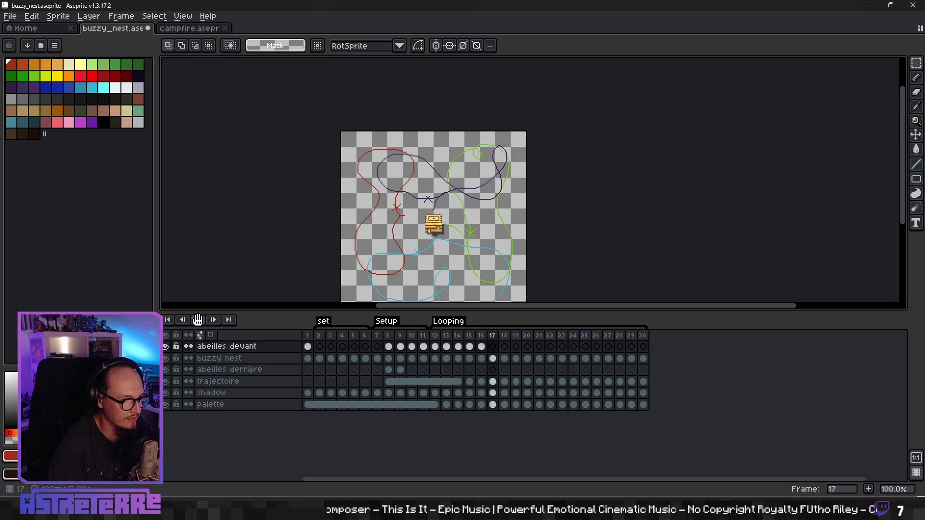
{"action": "left_click_drag", "start_coordinate": [291, 284], "coordinate": [271, 237]}
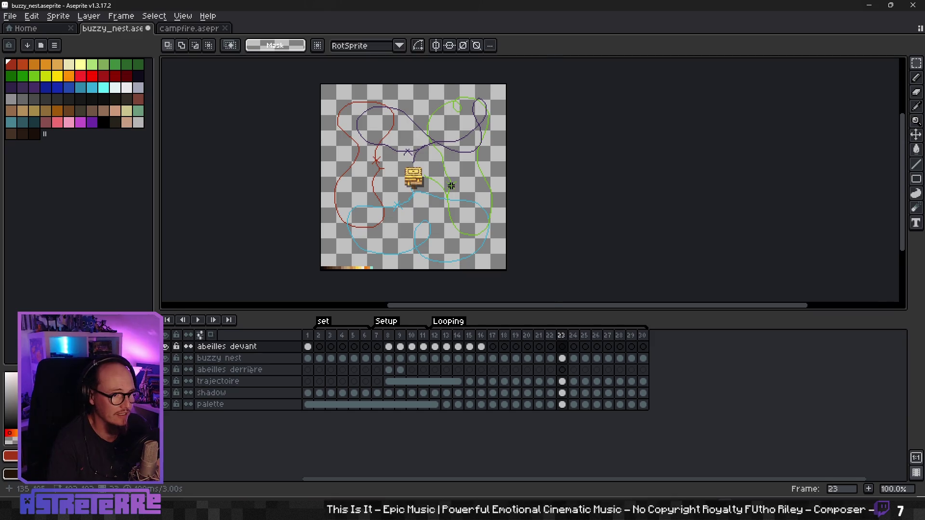
{"action": "scroll", "coordinate": [458, 188], "scroll_direction": "up", "scroll_amount": 1}
{"action": "left_click_drag", "start_coordinate": [402, 196], "coordinate": [440, 160]}
{"action": "key", "text": "Left"}
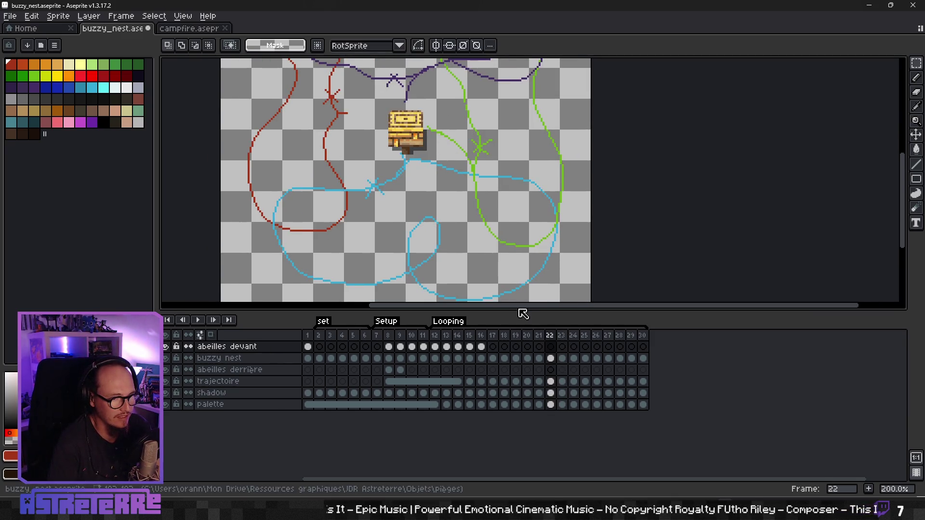
{"action": "key", "text": "Return"}
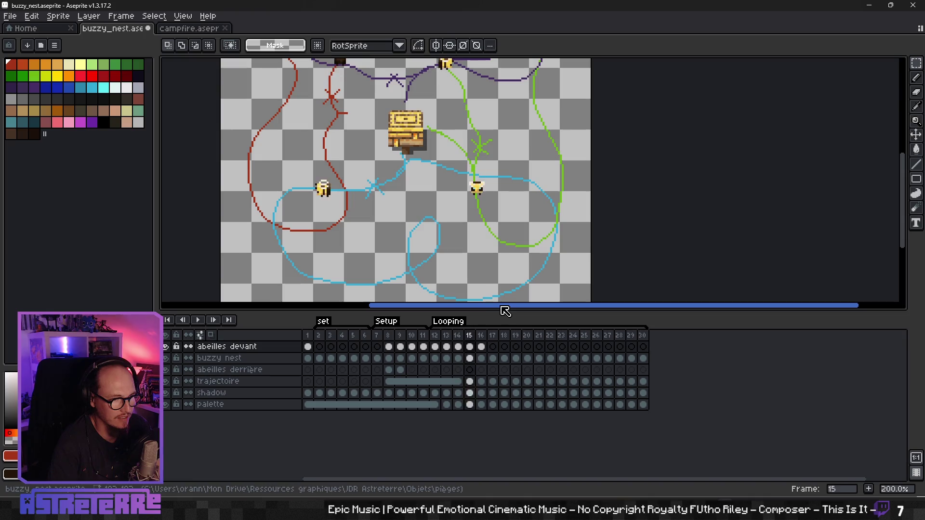
{"action": "scroll", "coordinate": [433, 260], "scroll_direction": "down", "scroll_amount": 1}
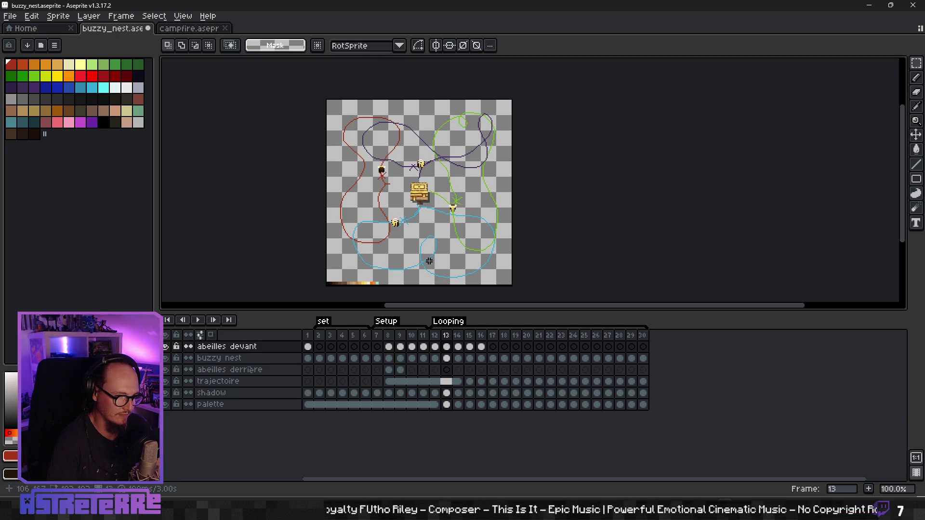
On frame 17, move the dark bee up-right and the yellow bee right along their paths
{"action": "left_click", "coordinate": [481, 347]}
{"action": "left_click", "coordinate": [492, 347]}
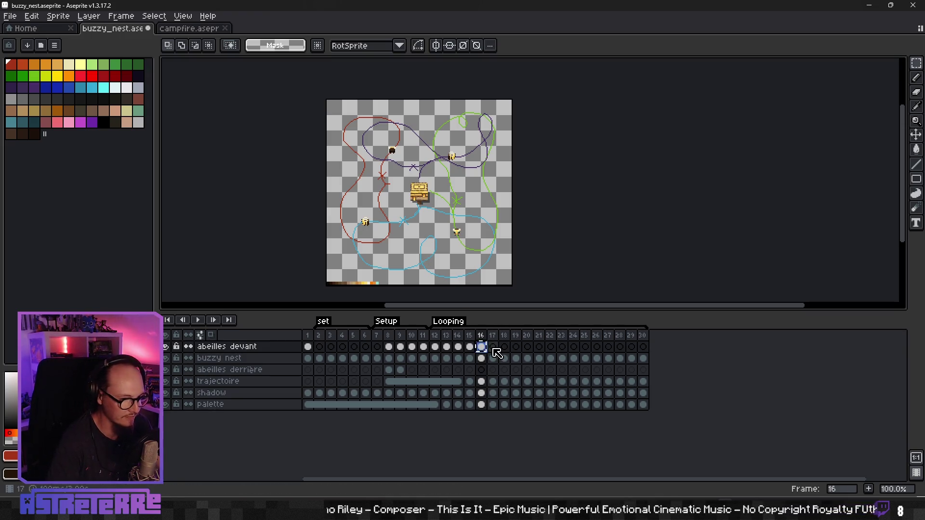
{"action": "scroll", "coordinate": [427, 188], "scroll_direction": "up", "scroll_amount": 2}
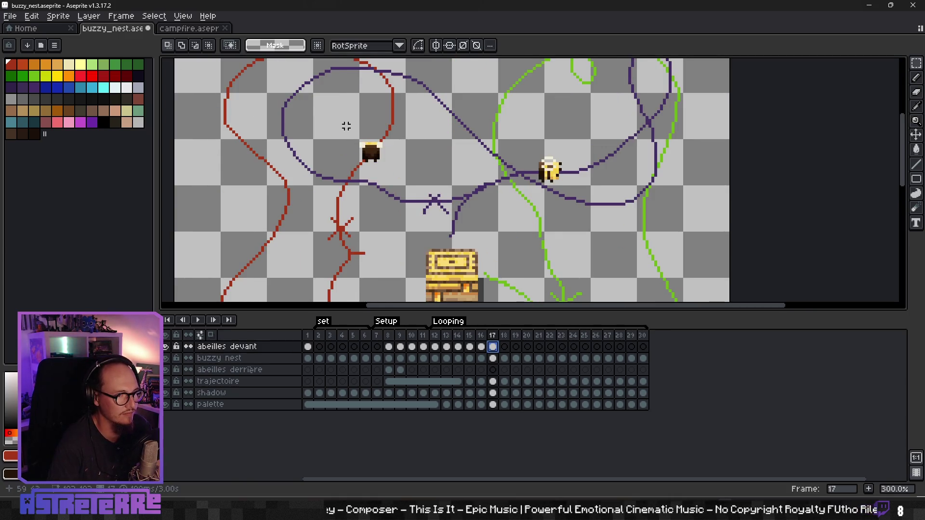
{"action": "left_click_drag", "start_coordinate": [344, 118], "coordinate": [404, 179]}
{"action": "scroll", "coordinate": [404, 180], "scroll_direction": "up", "scroll_amount": 2}
{"action": "left_click_drag", "start_coordinate": [380, 225], "coordinate": [399, 192]}
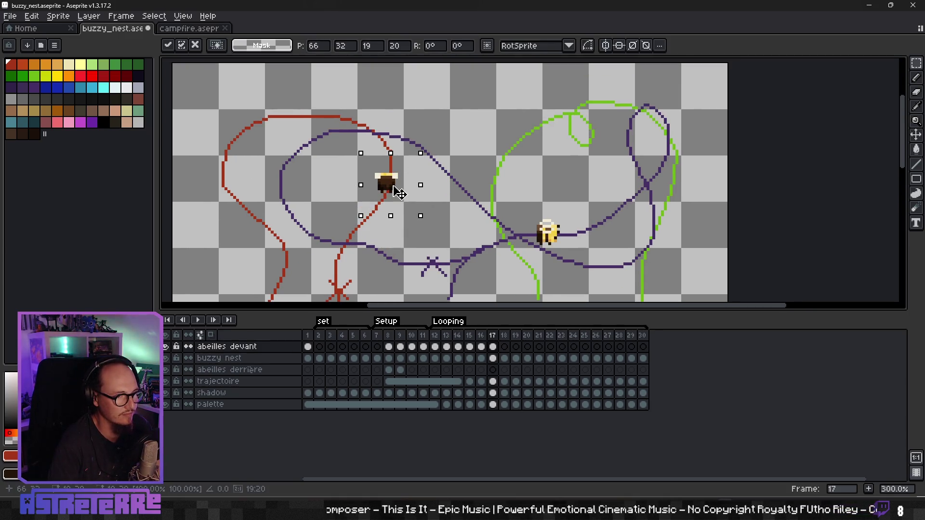
{"action": "key", "text": "Return"}
{"action": "mouse_move", "coordinate": [479, 189]}
{"action": "left_mouse_down"}
{"action": "mouse_move", "coordinate": [525, 235]}
{"action": "mouse_move", "coordinate": [573, 222]}
{"action": "left_mouse_up"}
{"action": "key", "text": "Return"}
Move the green-path bee down-right along its trajectory
{"action": "scroll", "coordinate": [458, 124], "scroll_direction": "down", "scroll_amount": 3}
{"action": "scroll", "coordinate": [516, 231], "scroll_direction": "down", "scroll_amount": 1}
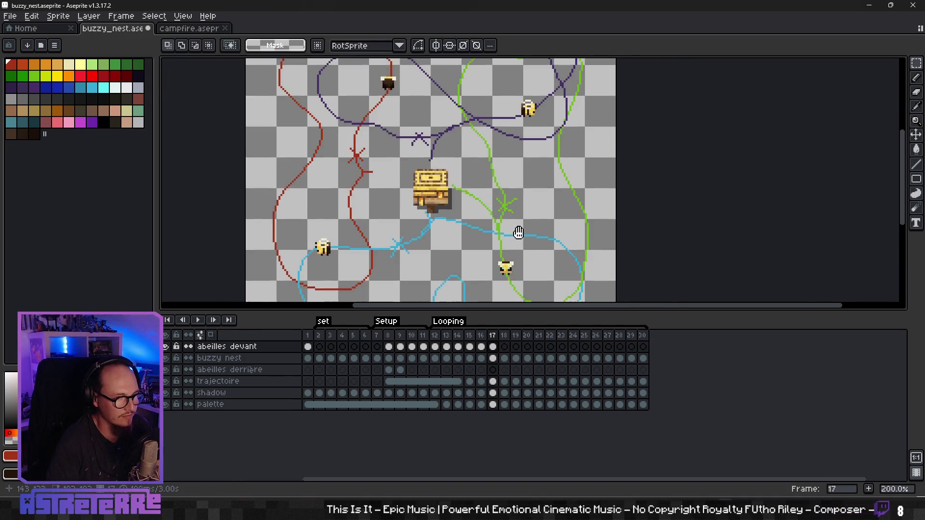
{"action": "scroll", "coordinate": [497, 183], "scroll_direction": "up", "scroll_amount": 2}
{"action": "mouse_move", "coordinate": [437, 173]}
{"action": "left_mouse_down"}
{"action": "mouse_move", "coordinate": [516, 234]}
{"action": "mouse_move", "coordinate": [516, 258]}
{"action": "left_mouse_up"}
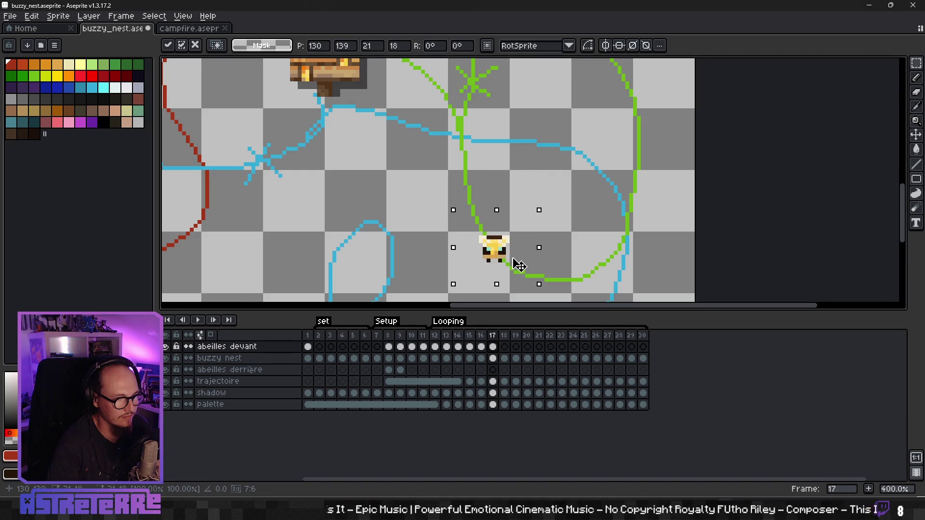
{"action": "key", "text": "Return"}
Replace the left blue-path bee with a copy of the yellow bee placed on the red path
{"action": "mouse_move", "coordinate": [341, 219]}
{"action": "left_mouse_down"}
{"action": "mouse_move", "coordinate": [523, 178]}
{"action": "mouse_move", "coordinate": [588, 216]}
{"action": "left_mouse_up"}
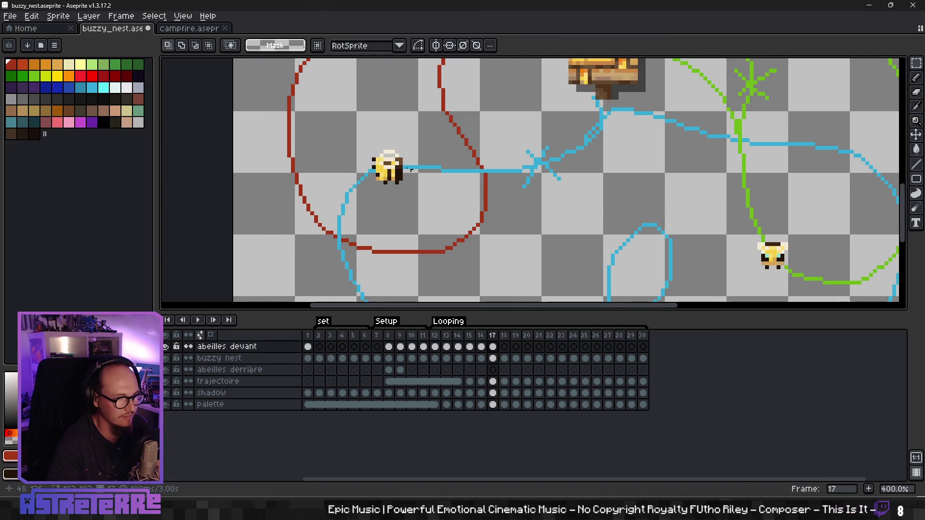
{"action": "mouse_move", "coordinate": [353, 143]}
{"action": "left_mouse_down"}
{"action": "mouse_move", "coordinate": [425, 187]}
{"action": "mouse_move", "coordinate": [426, 203]}
{"action": "left_mouse_up"}
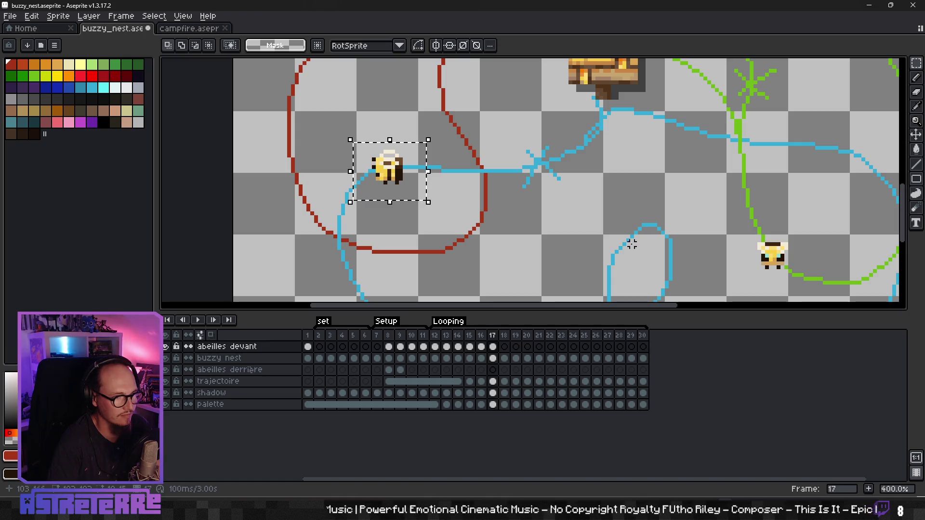
{"action": "key", "text": "Delete"}
{"action": "left_click_drag", "start_coordinate": [722, 222], "coordinate": [814, 279]}
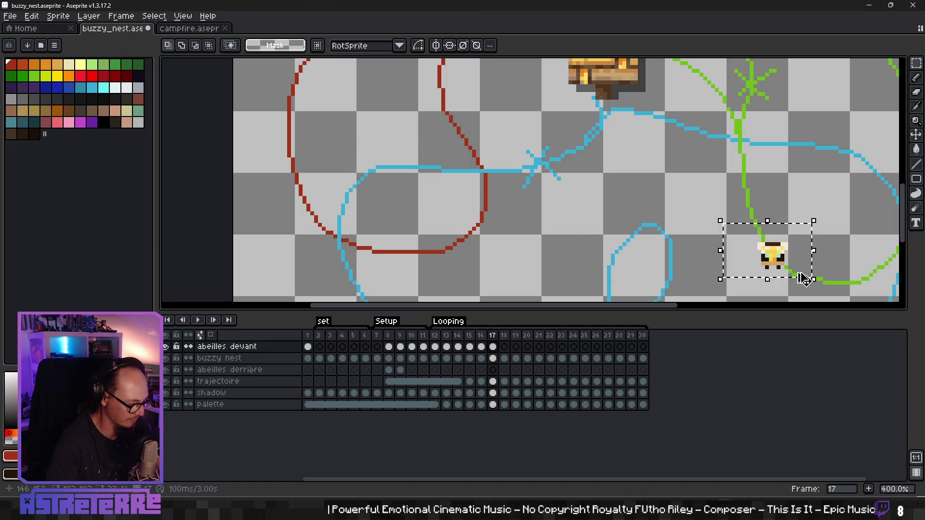
{"action": "key", "text": "ctrl+t"}
{"action": "left_click_drag", "start_coordinate": [751, 261], "coordinate": [339, 225]}
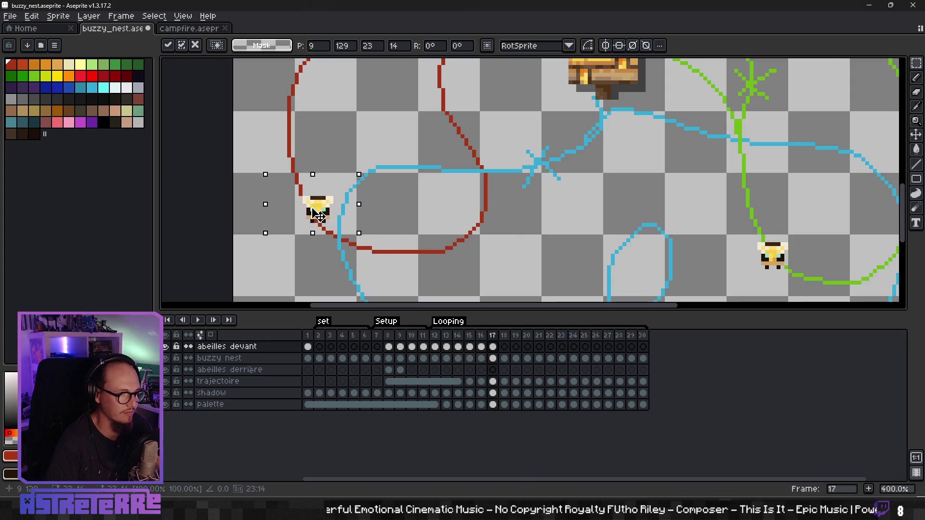
{"action": "key", "text": "Return"}
{"action": "scroll", "coordinate": [496, 202], "scroll_direction": "down", "scroll_amount": 4}
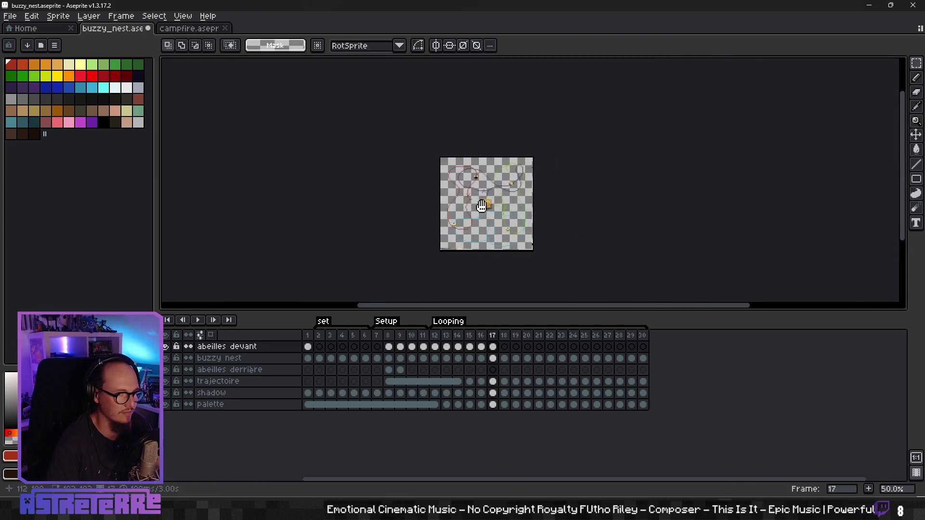
{"action": "scroll", "coordinate": [541, 271], "scroll_direction": "up", "scroll_amount": 1}
{"action": "left_click", "coordinate": [495, 348]}
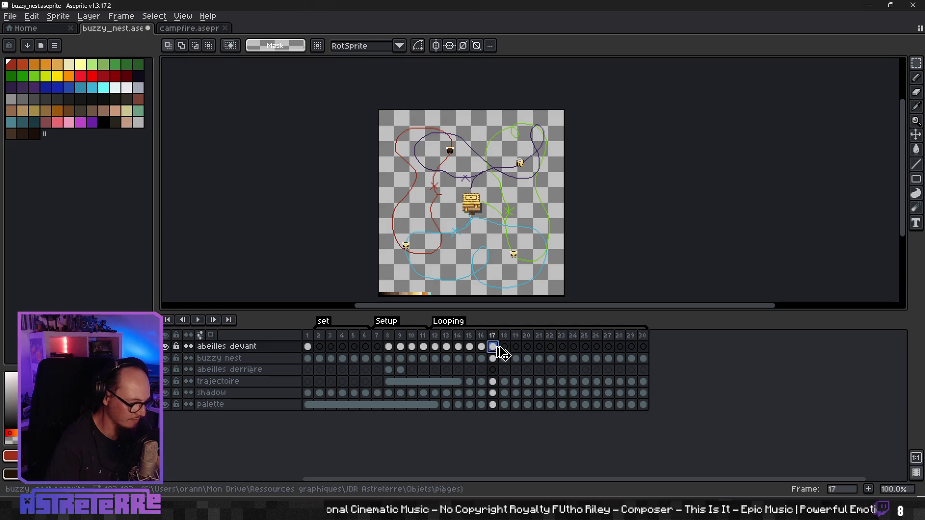
On frame 18, select the yellow bee and move the dark bee up the purple path
{"action": "left_click", "coordinate": [505, 347]}
{"action": "scroll", "coordinate": [539, 197], "scroll_direction": "up", "scroll_amount": 3}
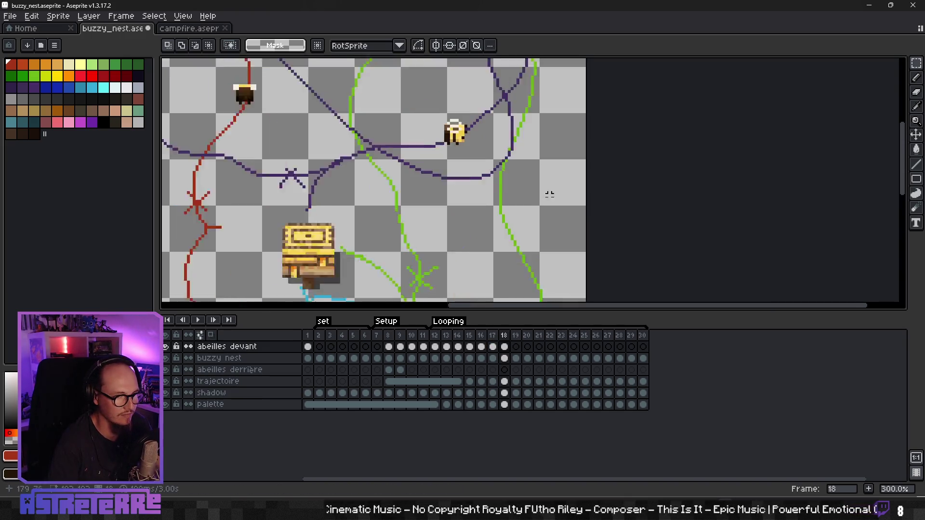
{"action": "scroll", "coordinate": [544, 202], "scroll_direction": "up", "scroll_amount": 1}
{"action": "left_click_drag", "start_coordinate": [372, 153], "coordinate": [444, 240]}
{"action": "scroll", "coordinate": [444, 241], "scroll_direction": "down", "scroll_amount": 3}
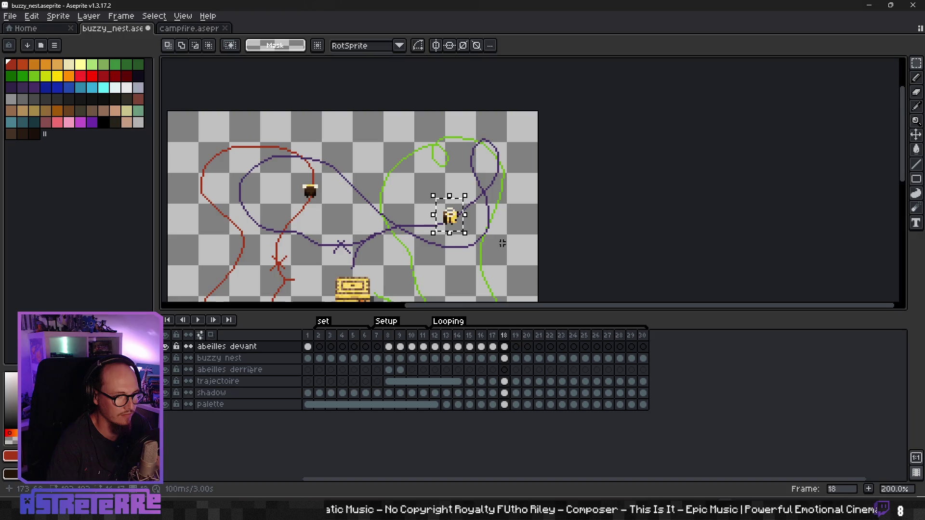
{"action": "left_click", "coordinate": [468, 132]}
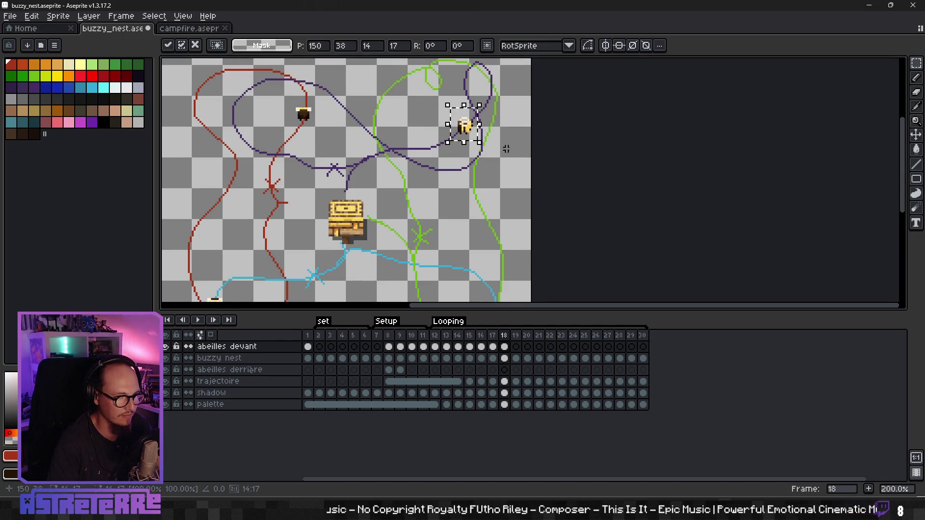
{"action": "scroll", "coordinate": [481, 212], "scroll_direction": "up", "scroll_amount": 1}
{"action": "left_click_drag", "start_coordinate": [375, 100], "coordinate": [444, 159]}
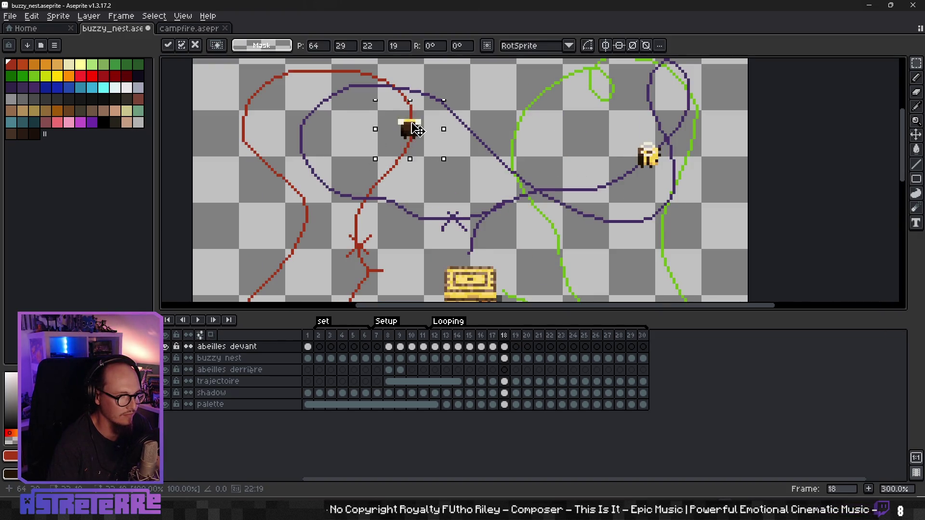
{"action": "left_click_drag", "start_coordinate": [416, 130], "coordinate": [415, 112]}
{"action": "key", "text": "Return"}
Undo the accidental clear of the green-path bee, then select the fourth spare bee on frame 1
{"action": "scroll", "coordinate": [466, 173], "scroll_direction": "down", "scroll_amount": 1}
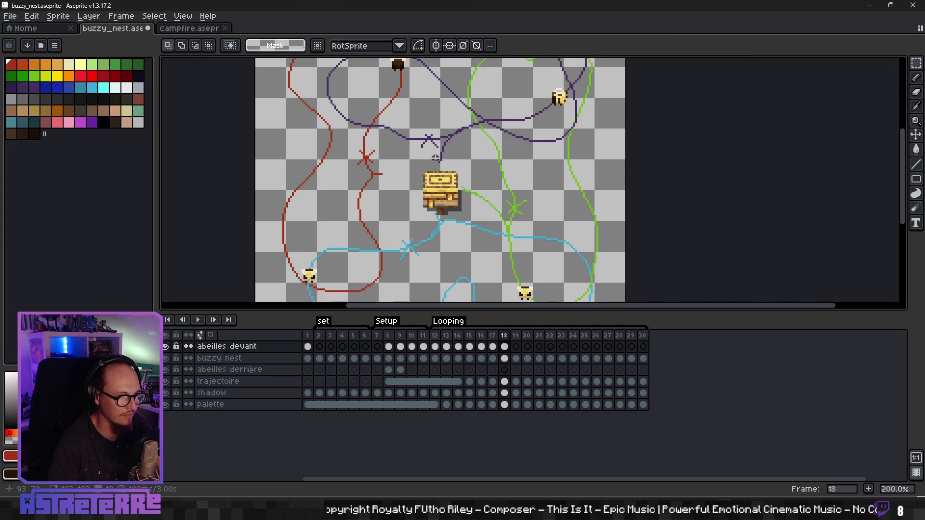
{"action": "left_click_drag", "start_coordinate": [398, 235], "coordinate": [404, 185]}
{"action": "left_click_drag", "start_coordinate": [305, 188], "coordinate": [352, 230]}
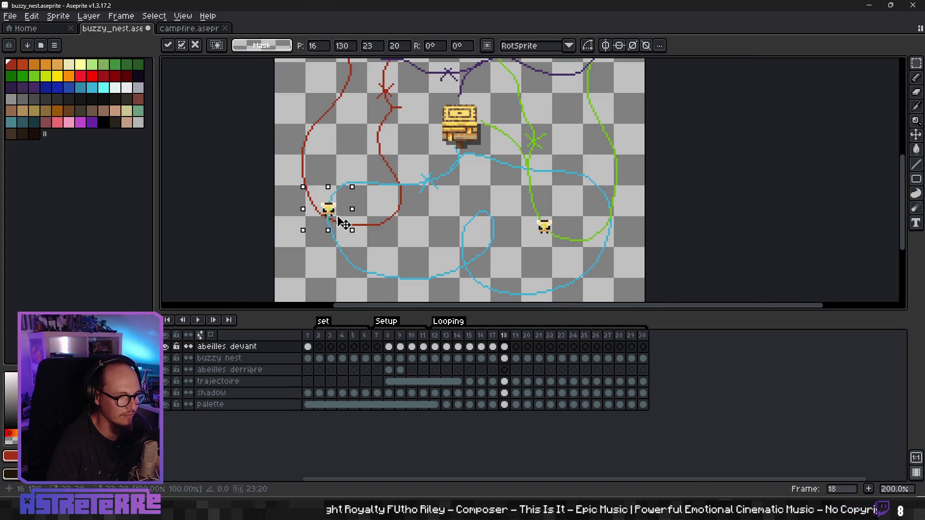
{"action": "left_click", "coordinate": [565, 242]}
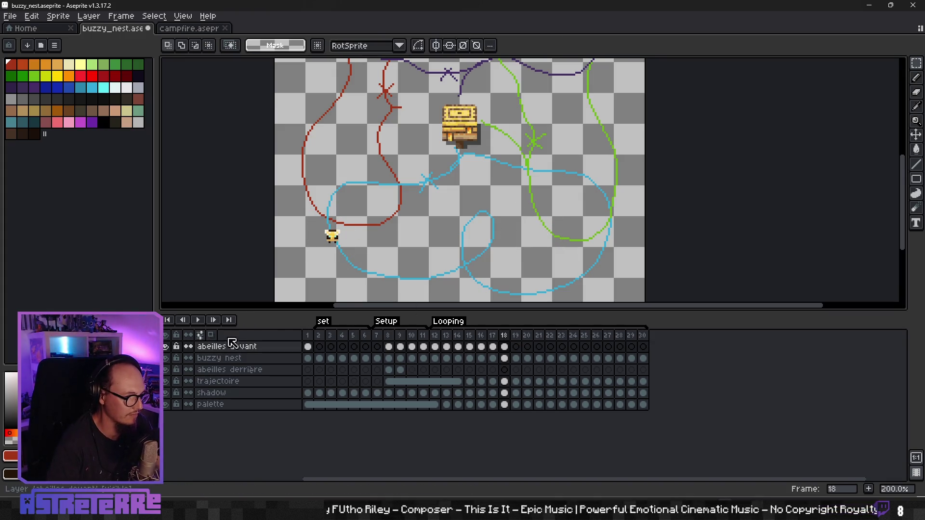
{"action": "key", "text": "ctrl+z"}
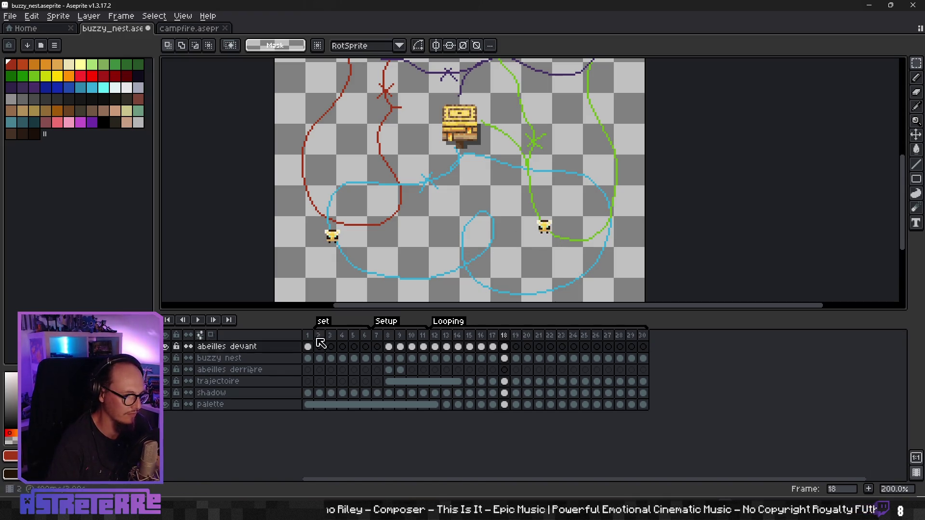
{"action": "left_click", "coordinate": [308, 346]}
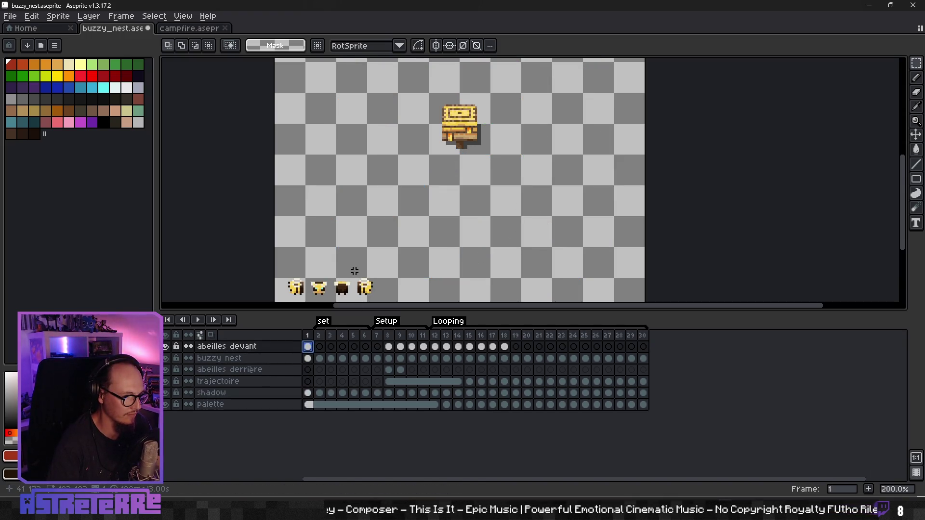
{"action": "left_click_drag", "start_coordinate": [352, 268], "coordinate": [390, 301]}
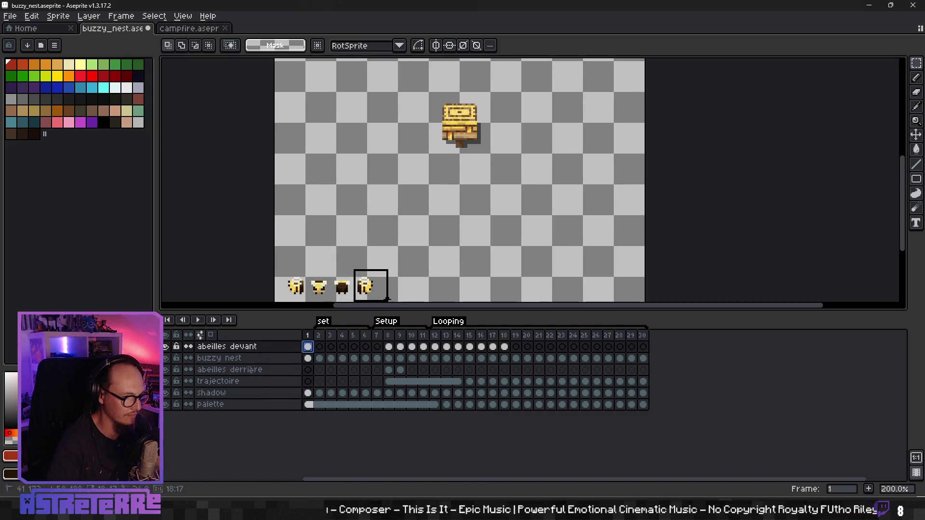
Place a copy of the spare bee on the green path in frame 18
{"action": "left_click", "coordinate": [504, 352]}
{"action": "left_click_drag", "start_coordinate": [371, 285], "coordinate": [586, 246]}
{"action": "key", "text": "Return"}
{"action": "key", "text": "Delete"}
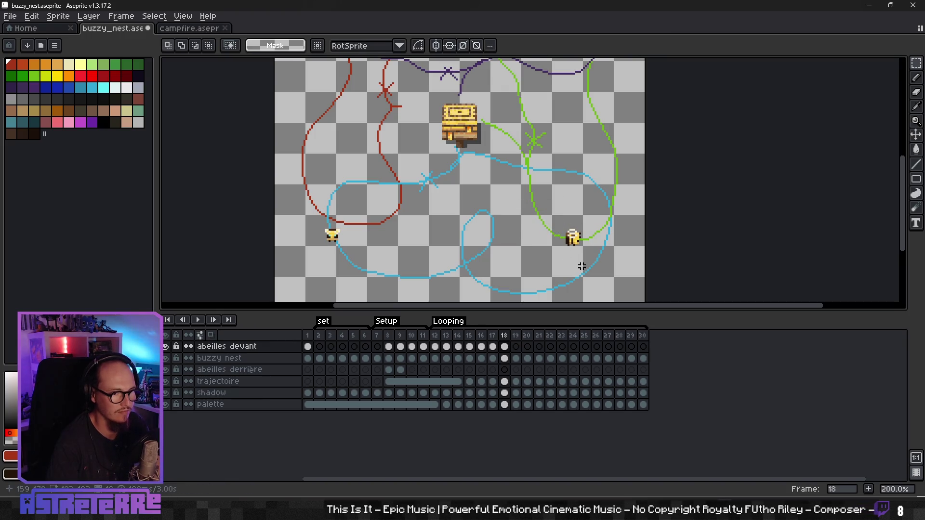
On frame 19, move the left bee down-right along the blue path and the green-path bee up-right
{"action": "left_click", "coordinate": [516, 347]}
{"action": "left_click_drag", "start_coordinate": [306, 213], "coordinate": [365, 274]}
{"action": "left_click", "coordinate": [500, 241]}
{"action": "scroll", "coordinate": [459, 227], "scroll_direction": "right", "scroll_amount": 3}
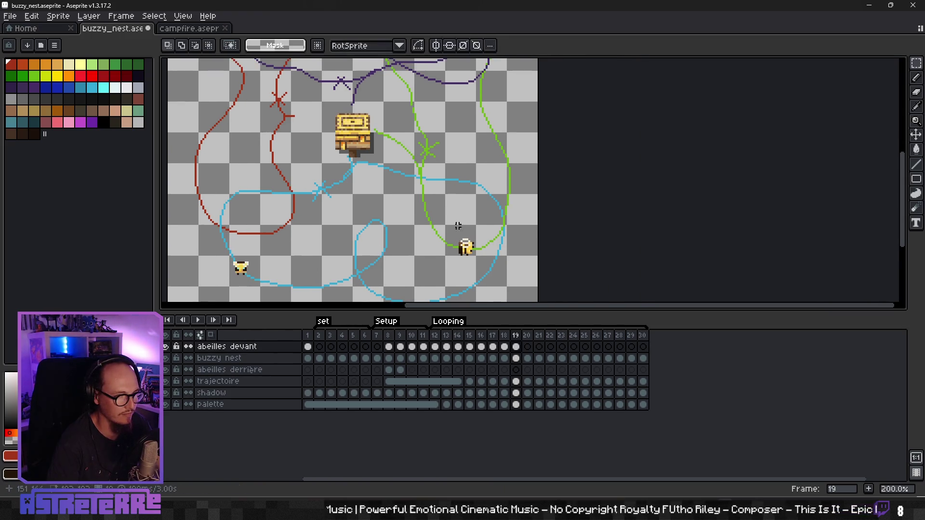
{"action": "mouse_move", "coordinate": [473, 262]}
{"action": "left_mouse_down"}
{"action": "mouse_move", "coordinate": [481, 272]}
{"action": "mouse_move", "coordinate": [498, 251]}
{"action": "left_mouse_up"}
{"action": "left_click", "coordinate": [535, 241]}
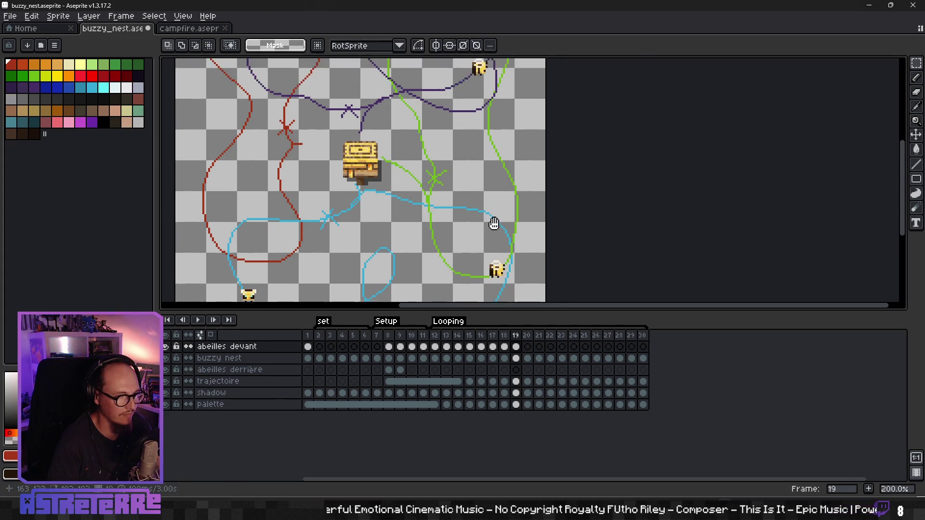
Remove the yellow bee and the dark bee from the top of frame 19
{"action": "scroll", "coordinate": [511, 245], "scroll_direction": "up", "scroll_amount": 5}
{"action": "left_click_drag", "start_coordinate": [516, 201], "coordinate": [526, 194]}
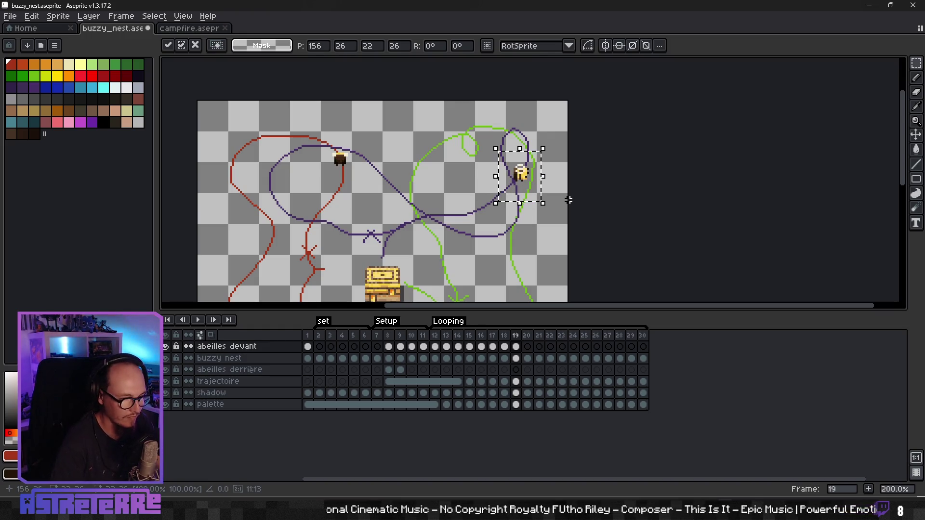
{"action": "key", "text": "Delete"}
{"action": "mouse_move", "coordinate": [299, 131]}
{"action": "left_mouse_down"}
{"action": "mouse_move", "coordinate": [377, 184]}
{"action": "mouse_move", "coordinate": [537, 185]}
{"action": "left_mouse_up"}
{"action": "left_click", "coordinate": [375, 188]}
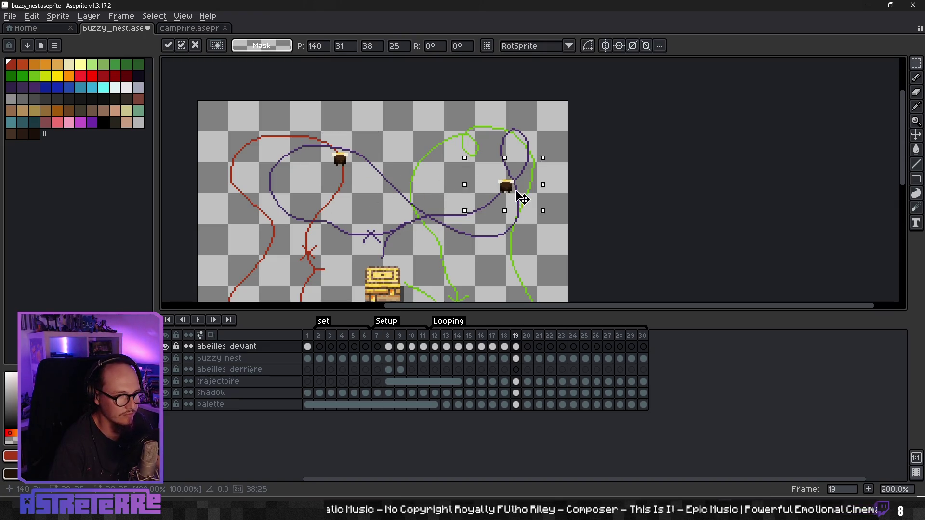
{"action": "left_click", "coordinate": [439, 202]}
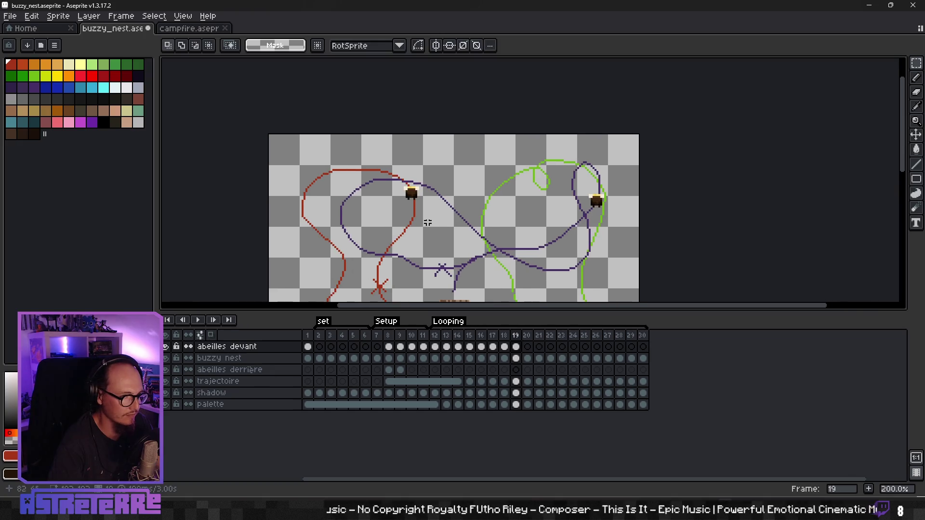
{"action": "left_click", "coordinate": [423, 203]}
{"action": "left_click_drag", "start_coordinate": [422, 203], "coordinate": [404, 184]}
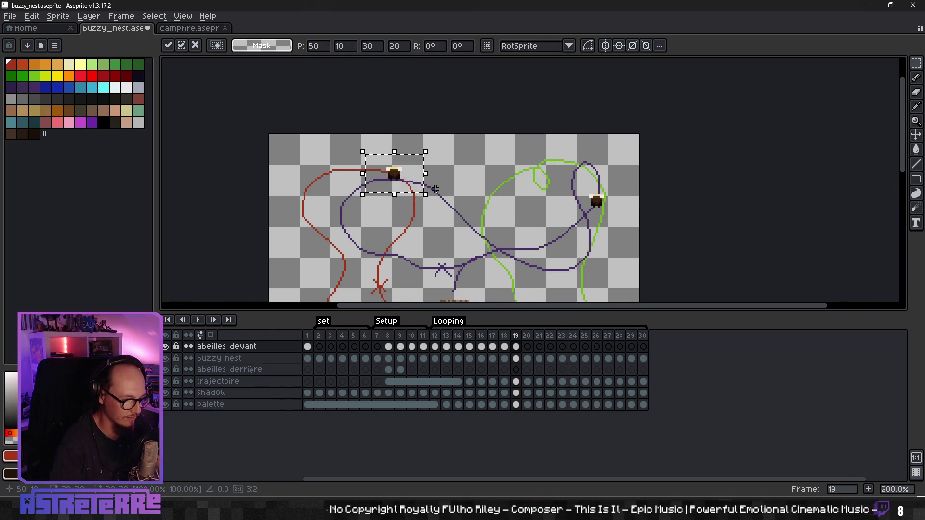
{"action": "key", "text": "Delete"}
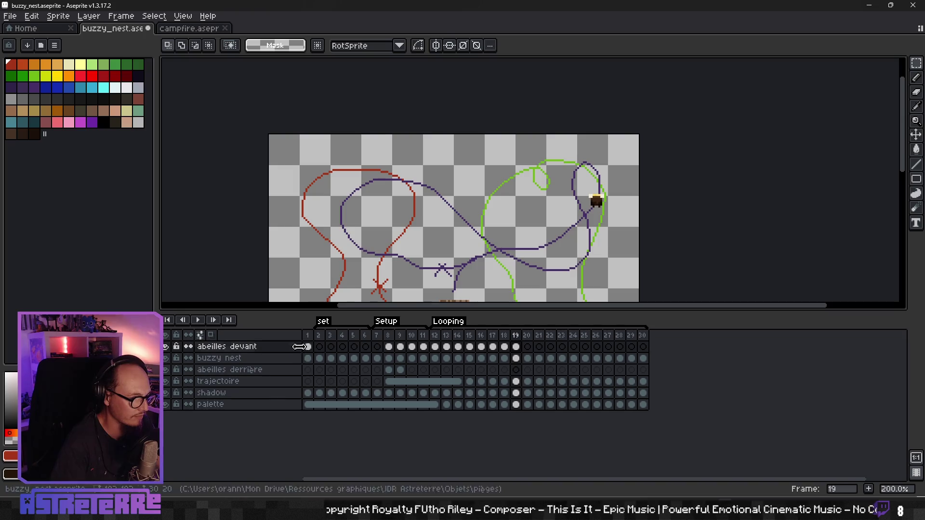
Select the first spare bee on frame 1 and return to frame 19
{"action": "left_click", "coordinate": [307, 347]}
{"action": "scroll", "coordinate": [430, 138], "scroll_direction": "down", "scroll_amount": 3}
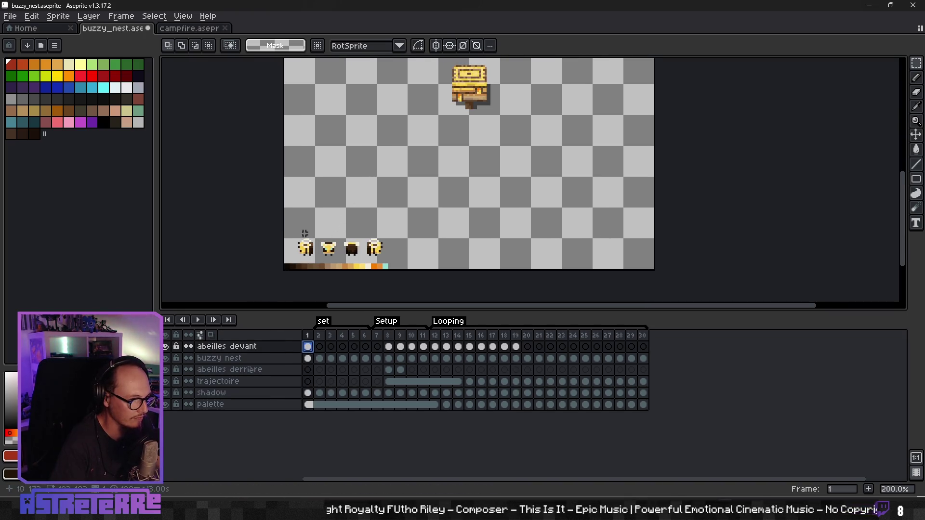
{"action": "left_click_drag", "start_coordinate": [317, 259], "coordinate": [321, 264]}
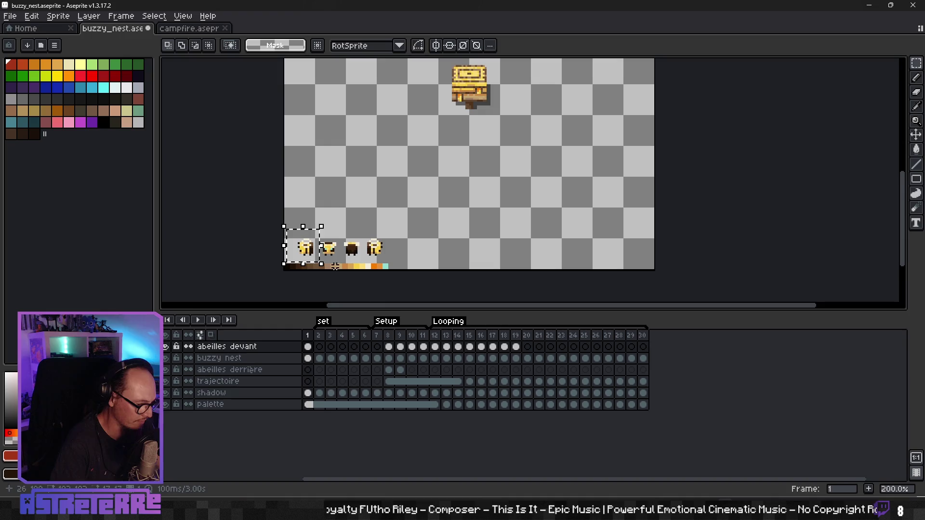
{"action": "left_click", "coordinate": [516, 346]}
{"action": "scroll", "coordinate": [392, 177], "scroll_direction": "up", "scroll_amount": 3}
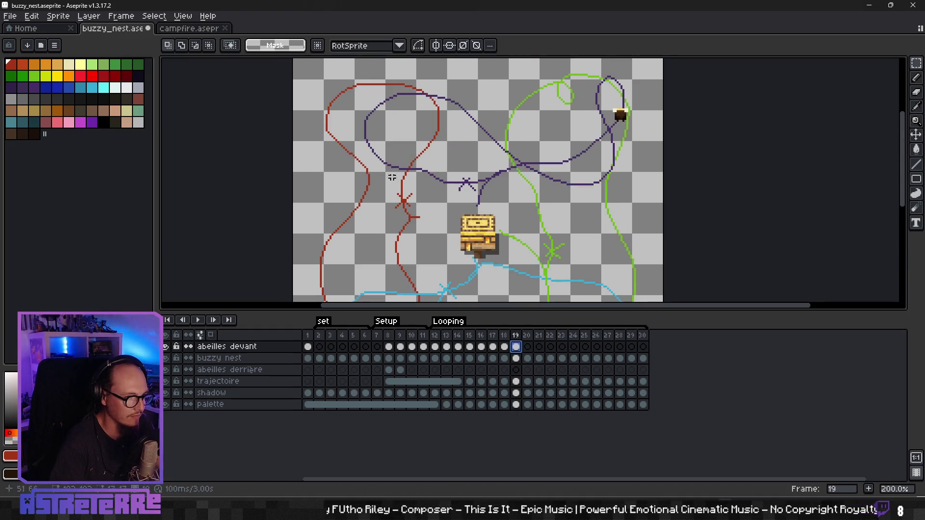
{"action": "scroll", "coordinate": [432, 112], "scroll_direction": "up", "scroll_amount": 3}
Paste the spare bee onto the purple path near the hive's top-left and clear the selection
{"action": "key", "text": "ctrl+v"}
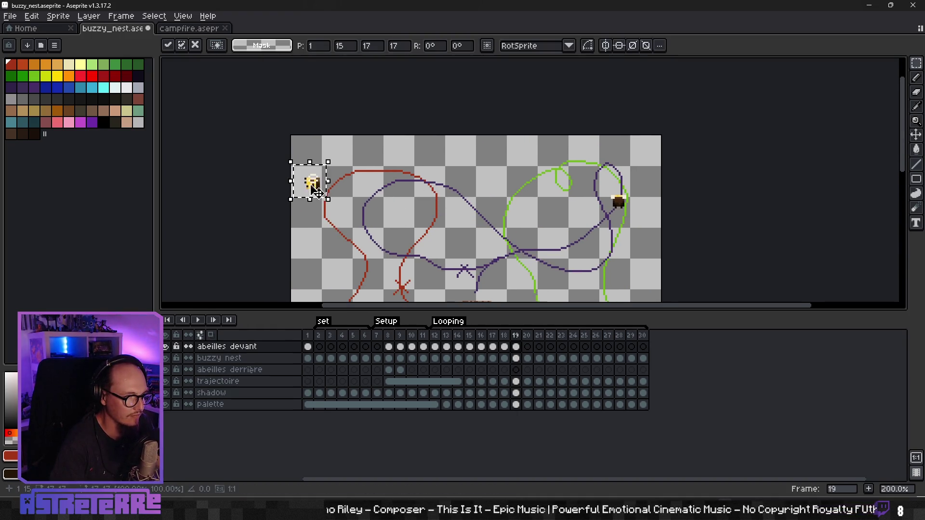
{"action": "left_click_drag", "start_coordinate": [310, 182], "coordinate": [412, 178]}
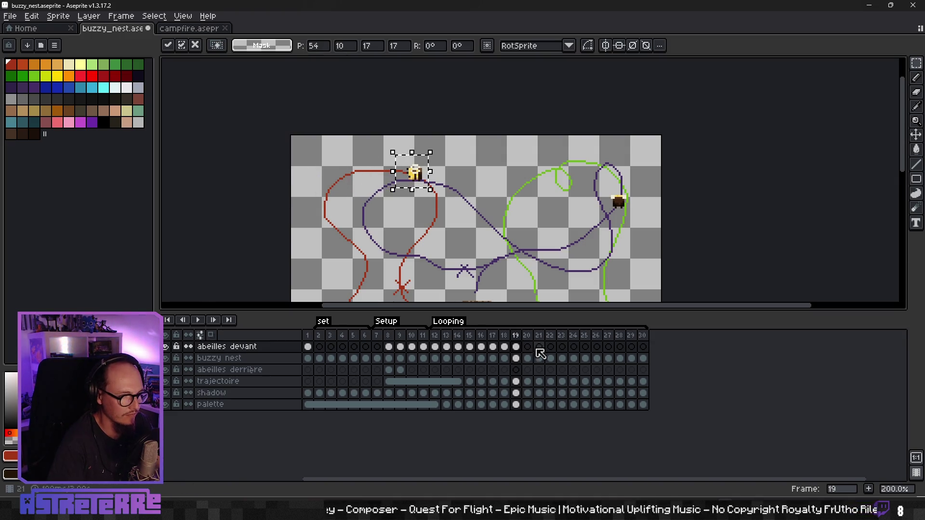
{"action": "key", "text": "Return"}
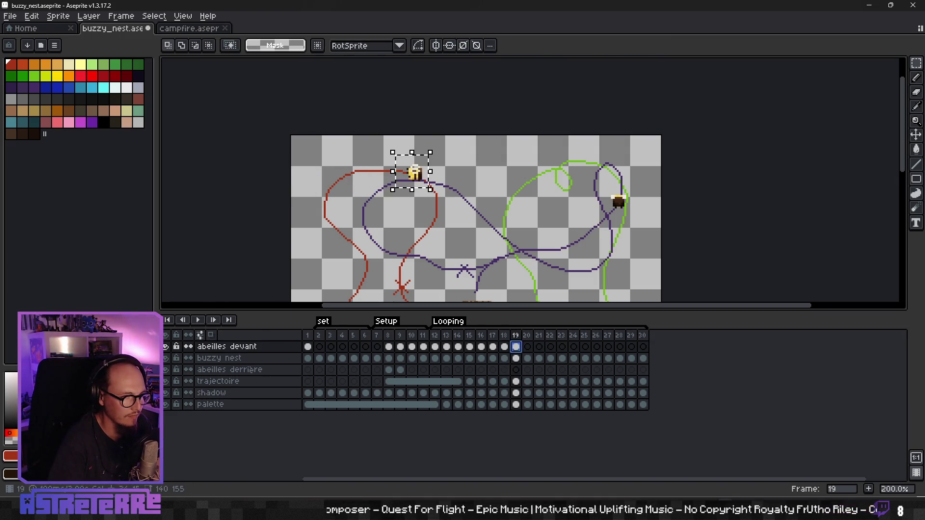
{"action": "key", "text": "ctrl+d"}
{"action": "scroll", "coordinate": [483, 262], "scroll_direction": "down", "scroll_amount": 3}
{"action": "scroll", "coordinate": [482, 217], "scroll_direction": "up", "scroll_amount": 1}
{"action": "scroll", "coordinate": [440, 226], "scroll_direction": "up", "scroll_amount": 2}
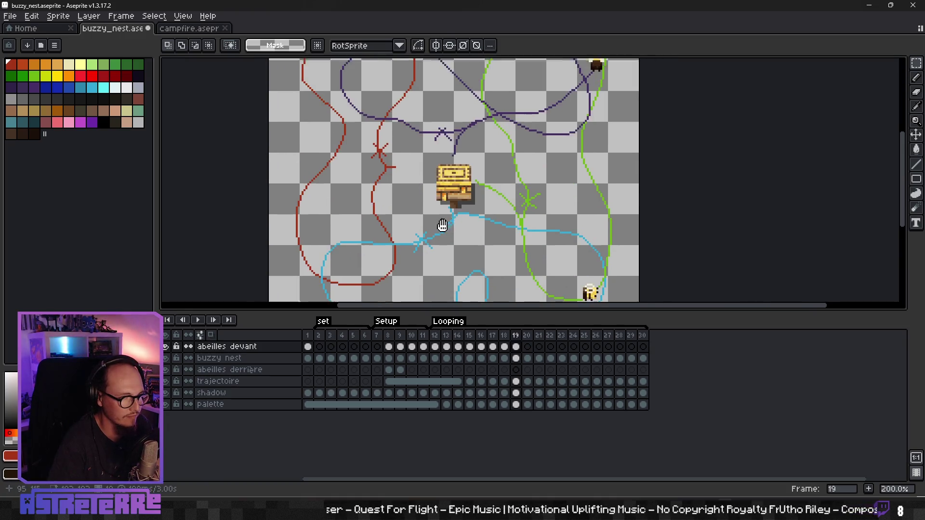
{"action": "scroll", "coordinate": [442, 218], "scroll_direction": "down", "scroll_amount": 1}
{"action": "key", "text": "Return"}
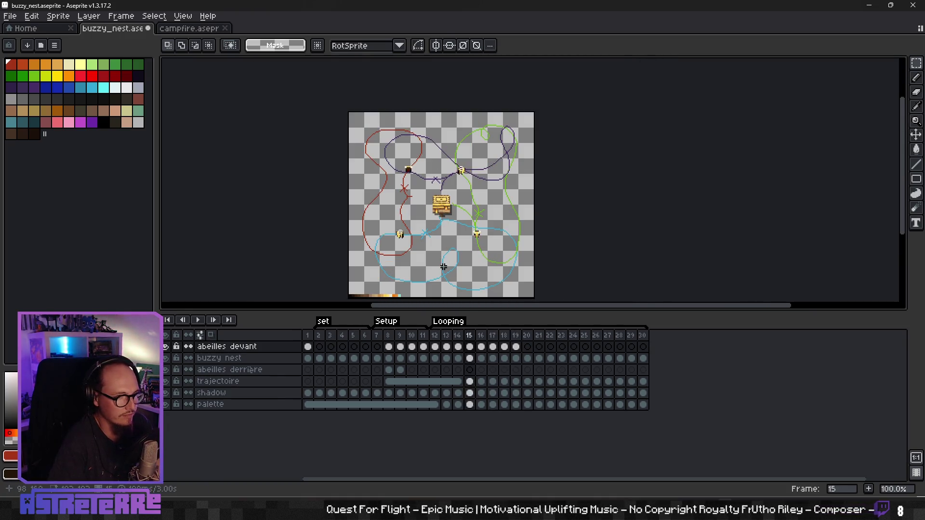
Play the bee animation once to preview the motion, then stop playback
{"action": "left_click", "coordinate": [201, 320]}
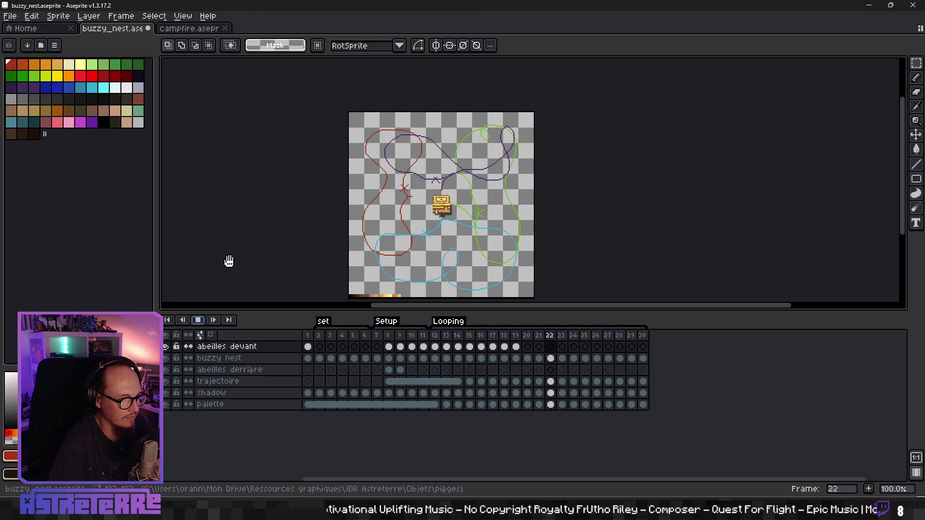
{"action": "left_click", "coordinate": [198, 320]}
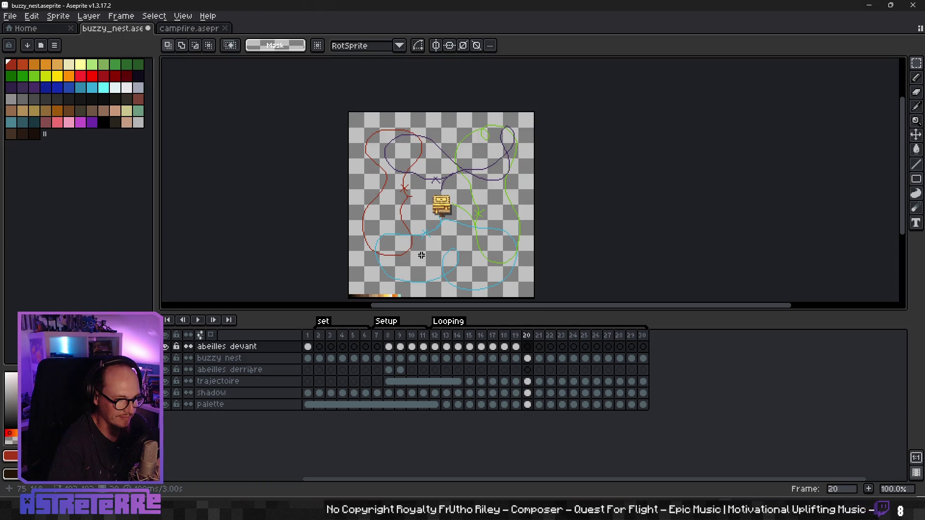
Delete the left bee and paste a bee copy onto the blue path
{"action": "left_click", "coordinate": [517, 347]}
{"action": "scroll", "coordinate": [427, 276], "scroll_direction": "up", "scroll_amount": 3}
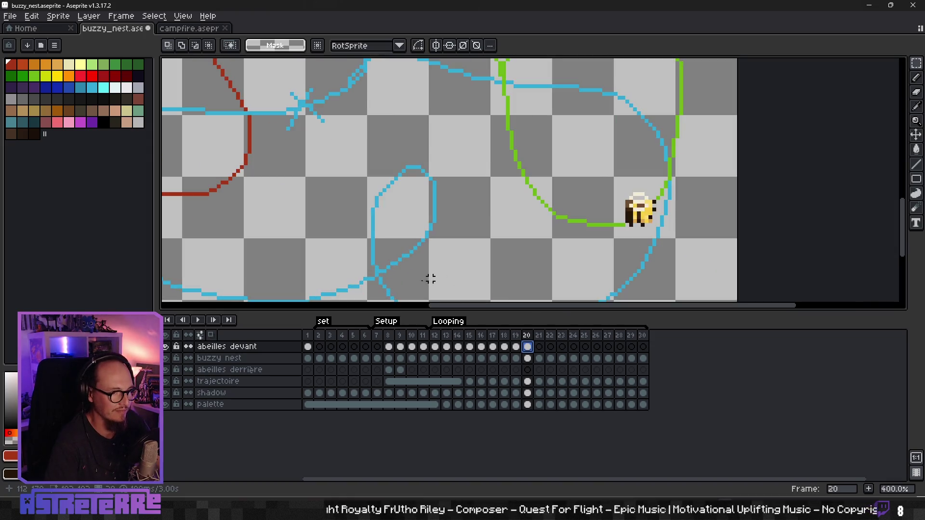
{"action": "scroll", "coordinate": [406, 283], "scroll_direction": "down", "scroll_amount": 3}
{"action": "scroll", "coordinate": [439, 231], "scroll_direction": "up", "scroll_amount": 1}
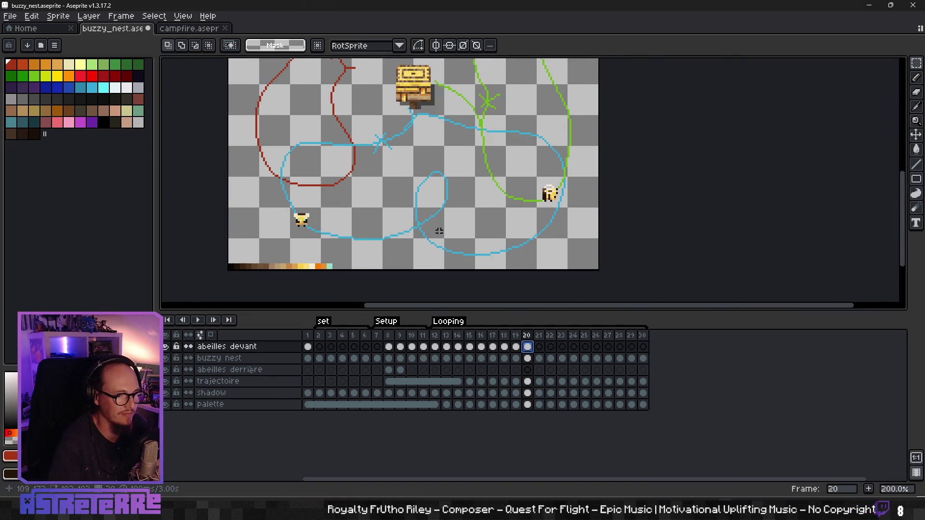
{"action": "left_click", "coordinate": [313, 230]}
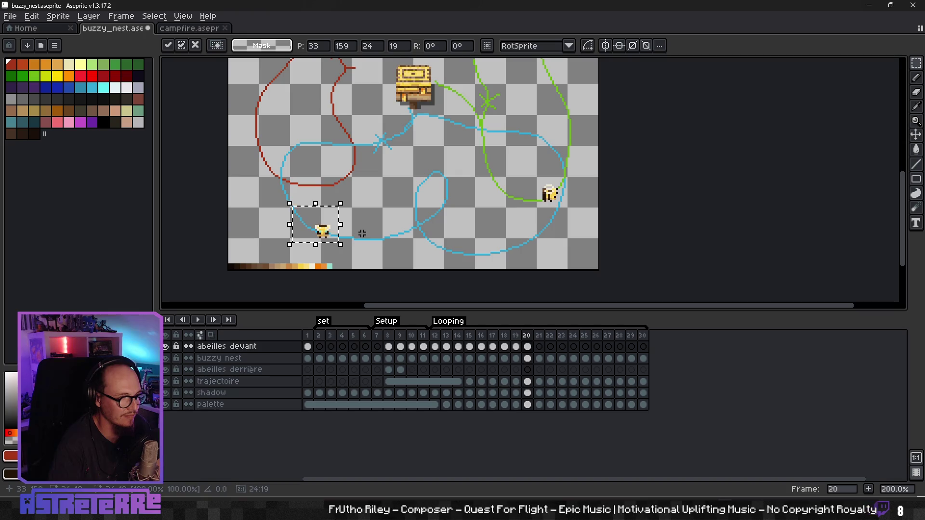
{"action": "key", "text": "Delete"}
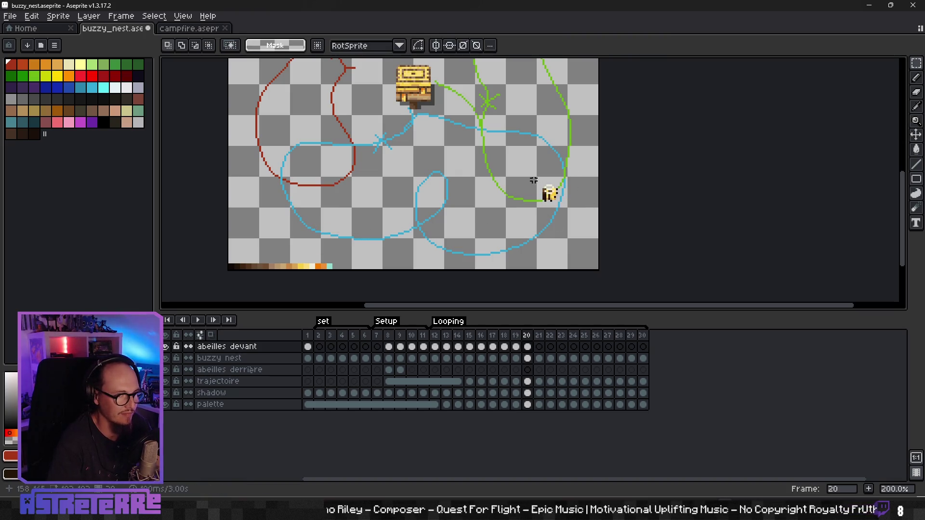
{"action": "left_click_drag", "start_coordinate": [567, 212], "coordinate": [345, 244]}
{"action": "key", "text": "ctrl+v"}
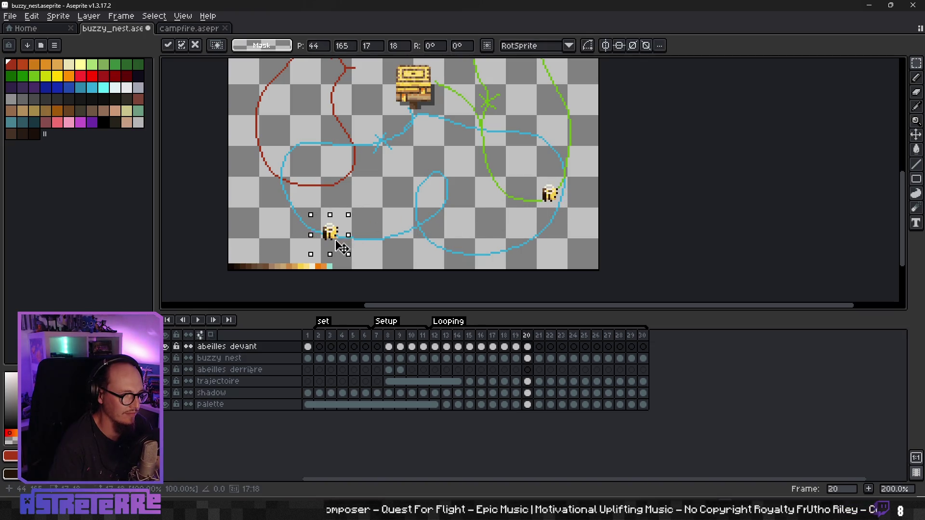
{"action": "key", "text": "Return"}
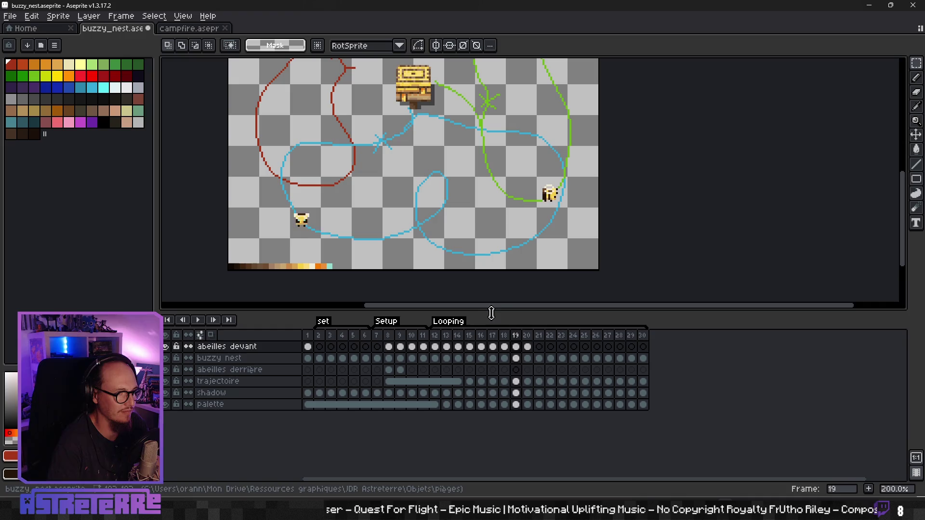
Nudge the dark bee at the top-right up and right along its path
{"action": "scroll", "coordinate": [452, 264], "scroll_direction": "up", "scroll_amount": 2}
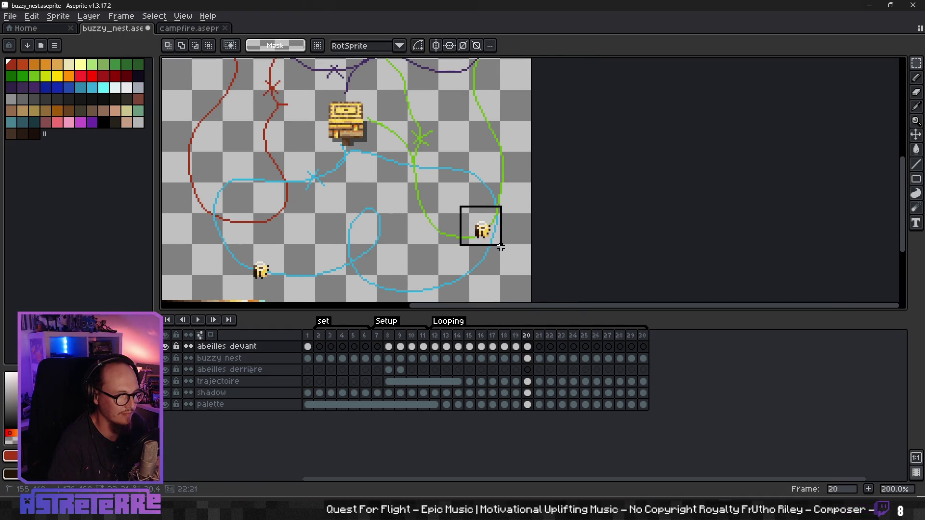
{"action": "scroll", "coordinate": [406, 258], "scroll_direction": "down", "scroll_amount": 1}
{"action": "scroll", "coordinate": [406, 245], "scroll_direction": "down", "scroll_amount": 1}
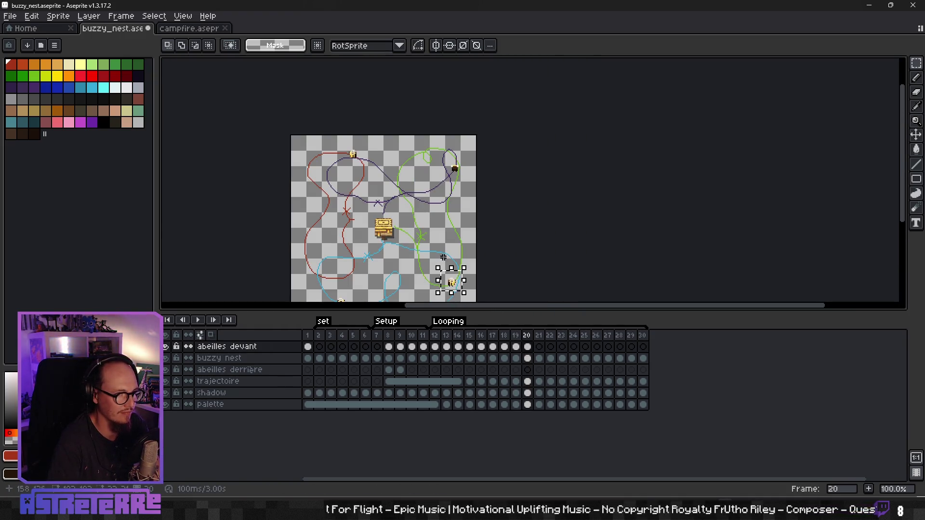
{"action": "left_click_drag", "start_coordinate": [442, 148], "coordinate": [472, 199]}
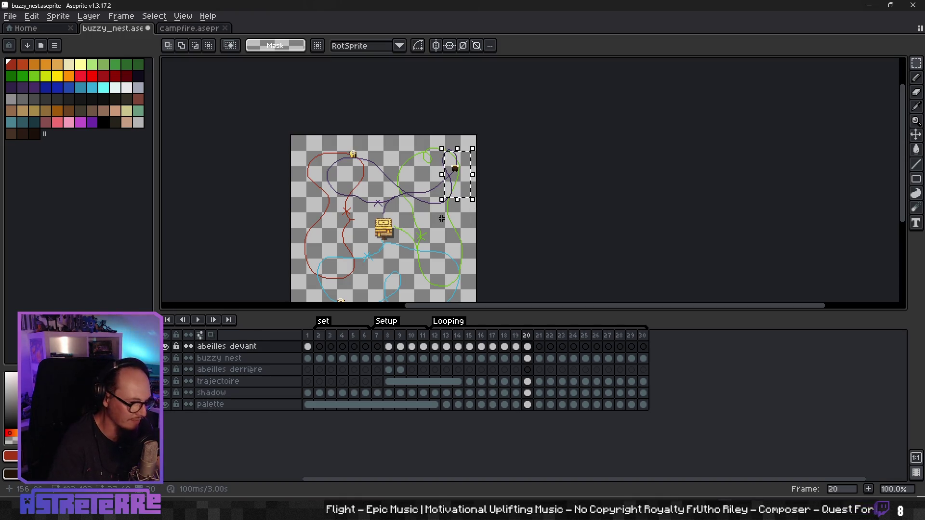
{"action": "key", "text": "ctrl+t"}
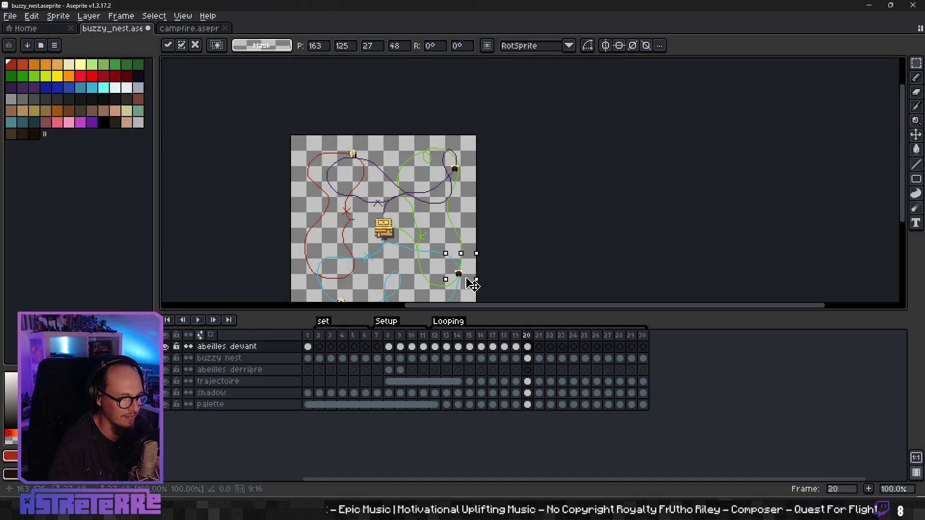
{"action": "key", "text": "Return"}
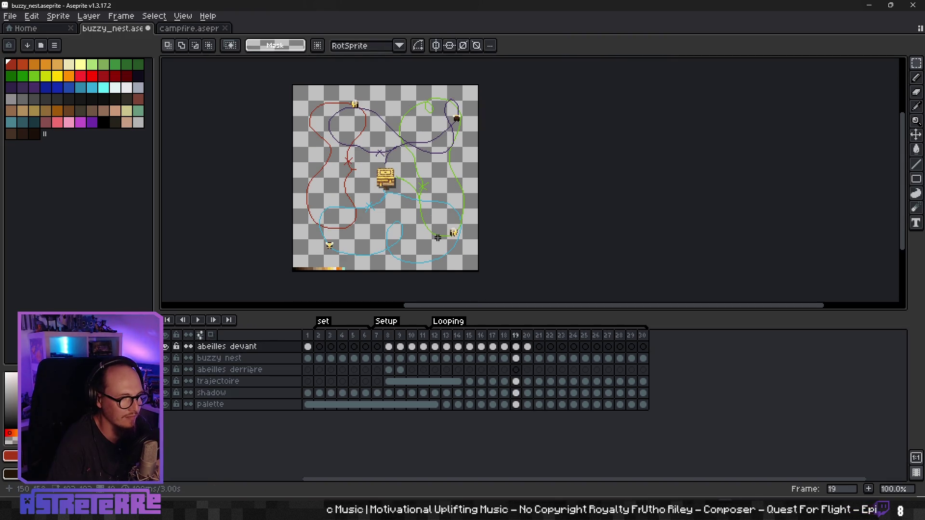
{"action": "scroll", "coordinate": [451, 236], "scroll_direction": "up", "scroll_amount": 3}
{"action": "scroll", "coordinate": [459, 217], "scroll_direction": "up", "scroll_amount": 4}
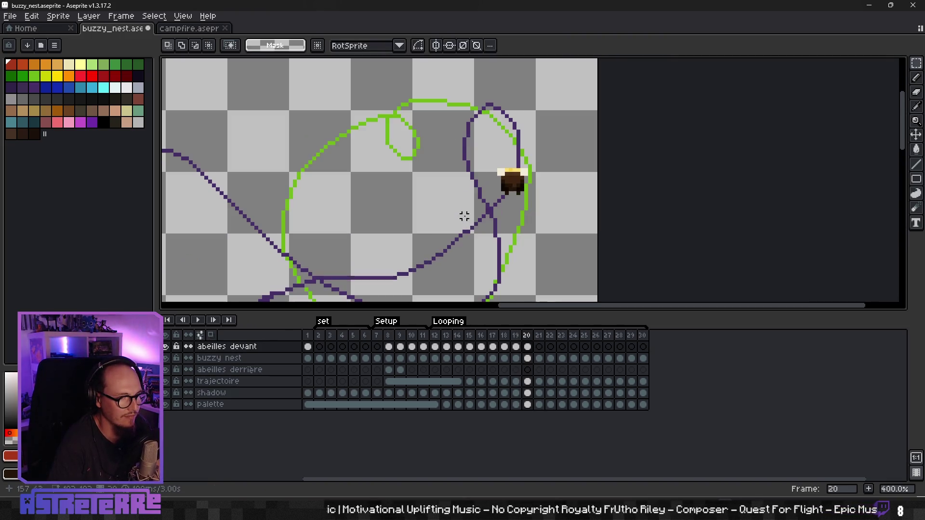
{"action": "left_click_drag", "start_coordinate": [519, 180], "coordinate": [530, 155]}
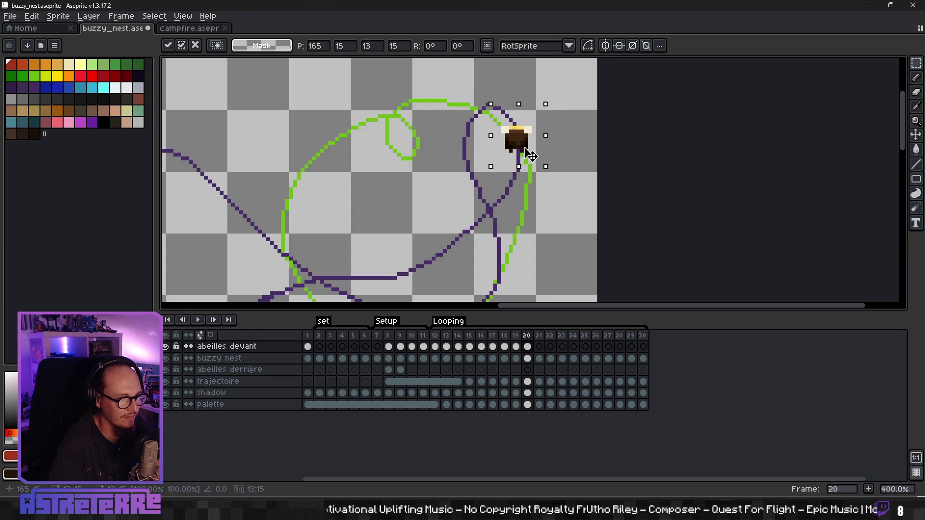
{"action": "left_click", "coordinate": [422, 189]}
Move the top bee left along the purple path
{"action": "scroll", "coordinate": [422, 189], "scroll_direction": "down", "scroll_amount": 2}
{"action": "left_click", "coordinate": [403, 161]}
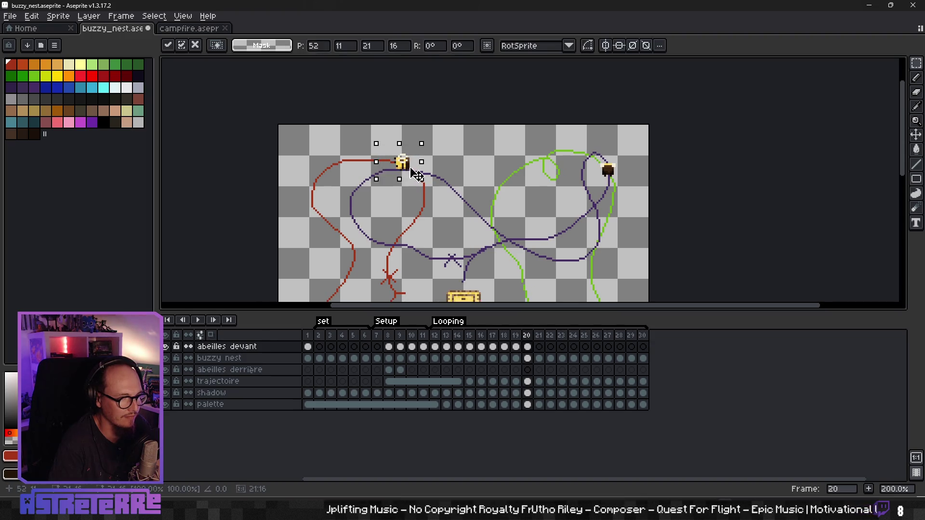
{"action": "left_click_drag", "start_coordinate": [413, 172], "coordinate": [393, 171]}
{"action": "left_click", "coordinate": [429, 211]}
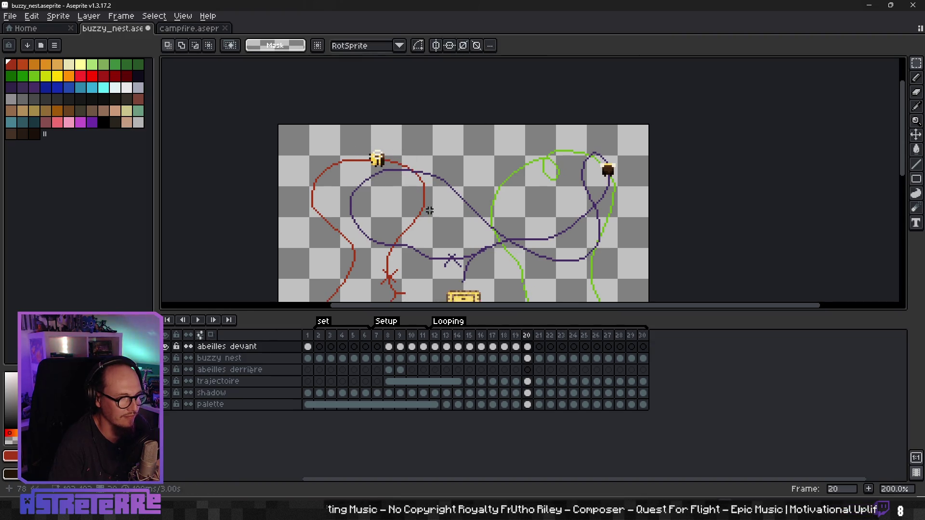
{"action": "left_click", "coordinate": [528, 347]}
On frame 21, shift the top bee left and reposition the left bee along their paths
{"action": "left_click", "coordinate": [539, 347]}
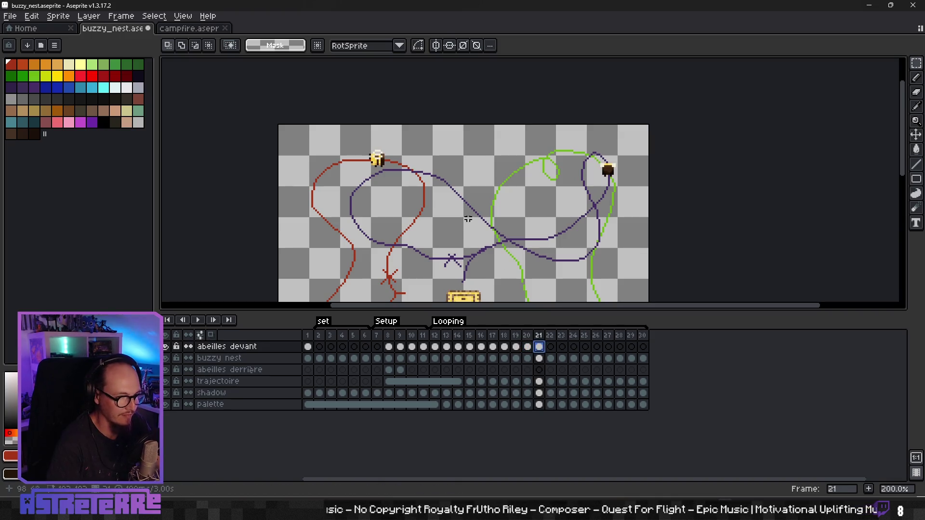
{"action": "mouse_move", "coordinate": [348, 133]}
{"action": "left_mouse_down"}
{"action": "mouse_move", "coordinate": [404, 186]}
{"action": "mouse_move", "coordinate": [364, 172]}
{"action": "left_mouse_up"}
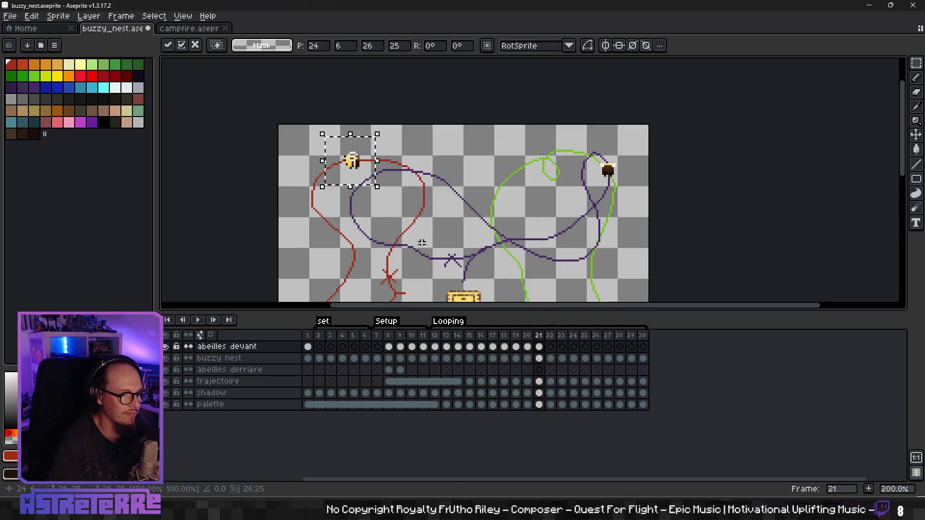
{"action": "key", "text": "ctrl+d"}
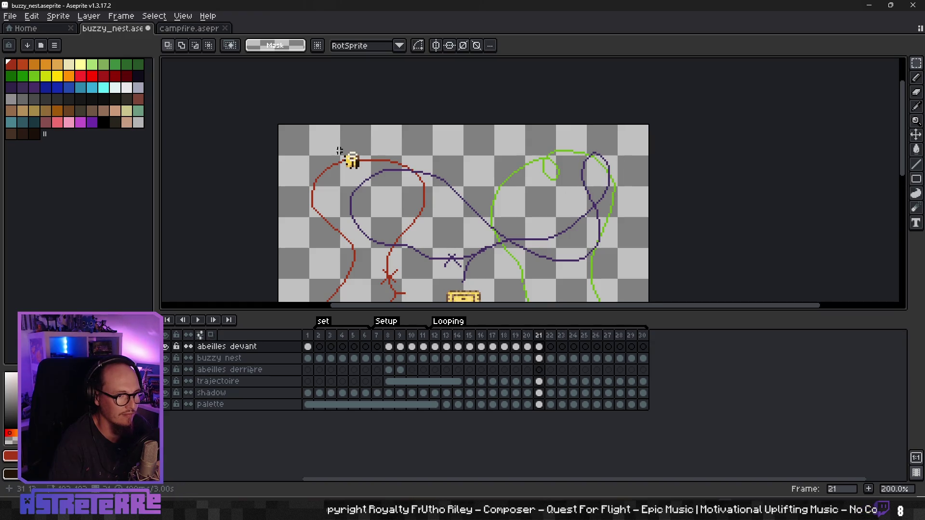
{"action": "mouse_move", "coordinate": [328, 134]}
{"action": "left_mouse_down"}
{"action": "mouse_move", "coordinate": [380, 184]}
{"action": "mouse_move", "coordinate": [608, 173]}
{"action": "left_mouse_up"}
{"action": "key", "text": "Return"}
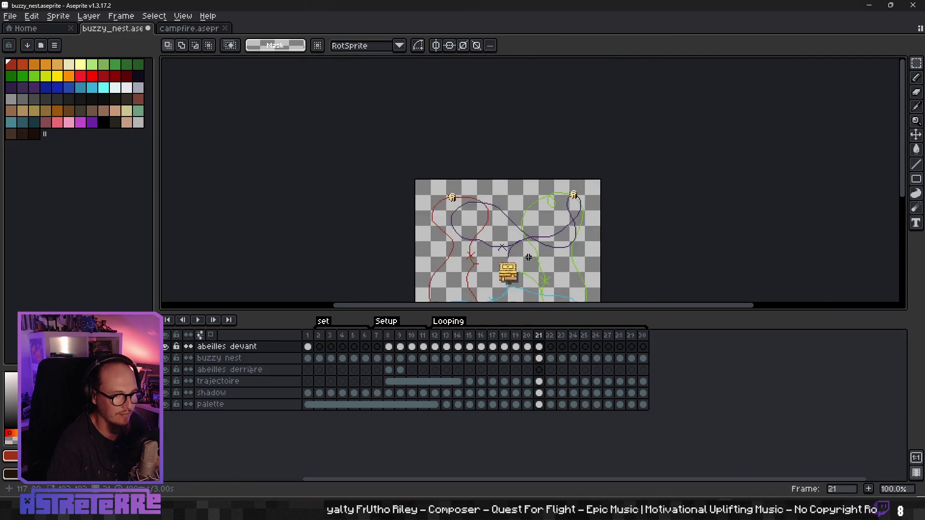
{"action": "scroll", "coordinate": [607, 184], "scroll_direction": "down", "scroll_amount": 2}
{"action": "scroll", "coordinate": [485, 266], "scroll_direction": "up", "scroll_amount": 2}
{"action": "scroll", "coordinate": [485, 266], "scroll_direction": "down", "scroll_amount": 3}
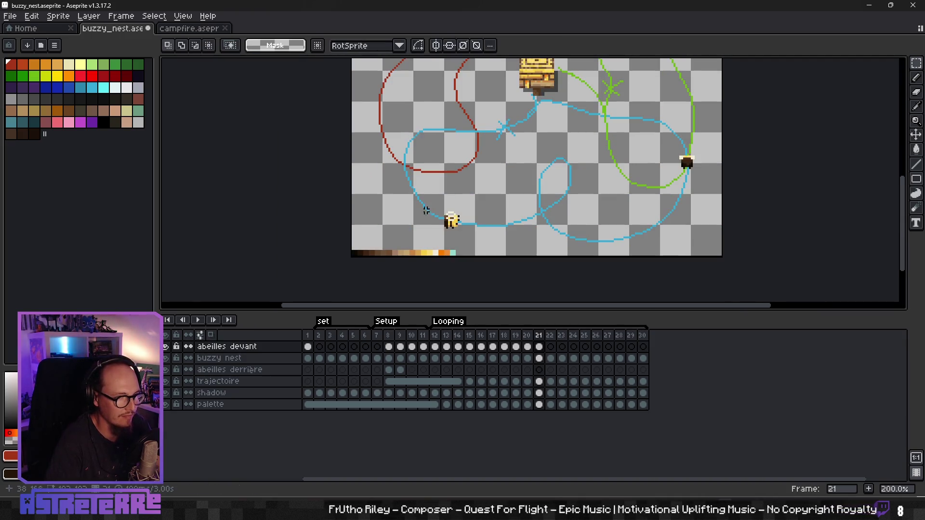
On frame 21, move the bottom bee along the blue path and the dark bee along the green path
{"action": "mouse_move", "coordinate": [424, 195]}
{"action": "left_mouse_down"}
{"action": "mouse_move", "coordinate": [486, 248]}
{"action": "mouse_move", "coordinate": [497, 235]}
{"action": "left_mouse_up"}
{"action": "key", "text": "Return"}
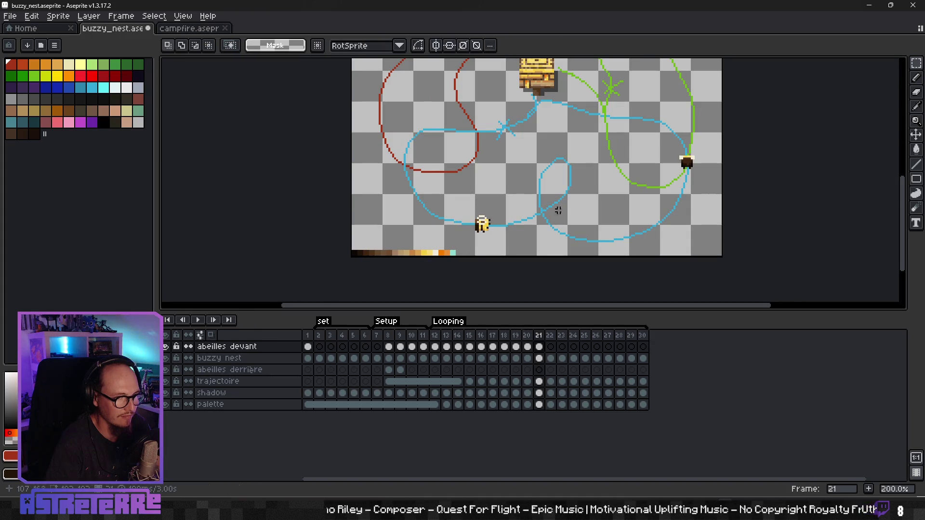
{"action": "scroll", "coordinate": [505, 204], "scroll_direction": "right", "scroll_amount": 3}
{"action": "left_click_drag", "start_coordinate": [578, 169], "coordinate": [576, 218]}
{"action": "scroll", "coordinate": [579, 169], "scroll_direction": "up", "scroll_amount": 2}
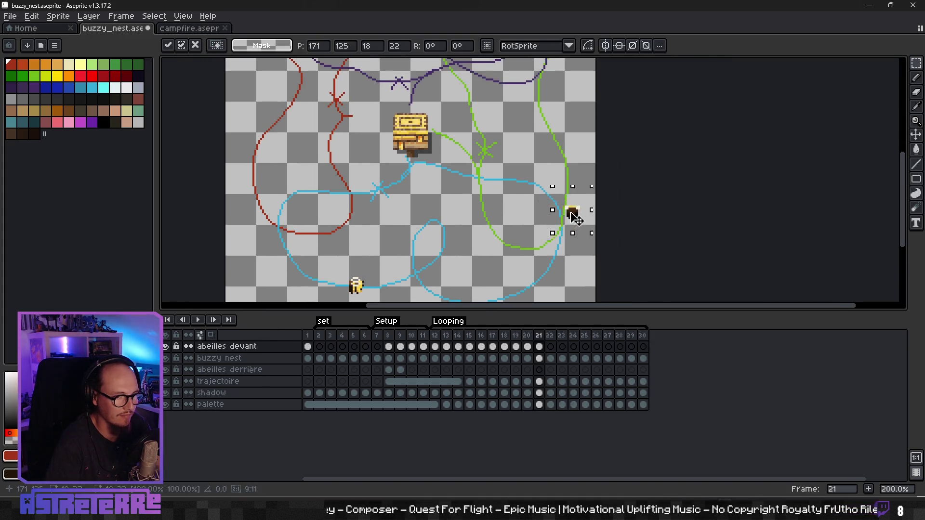
{"action": "key", "text": "Return"}
{"action": "scroll", "coordinate": [561, 250], "scroll_direction": "up", "scroll_amount": 2}
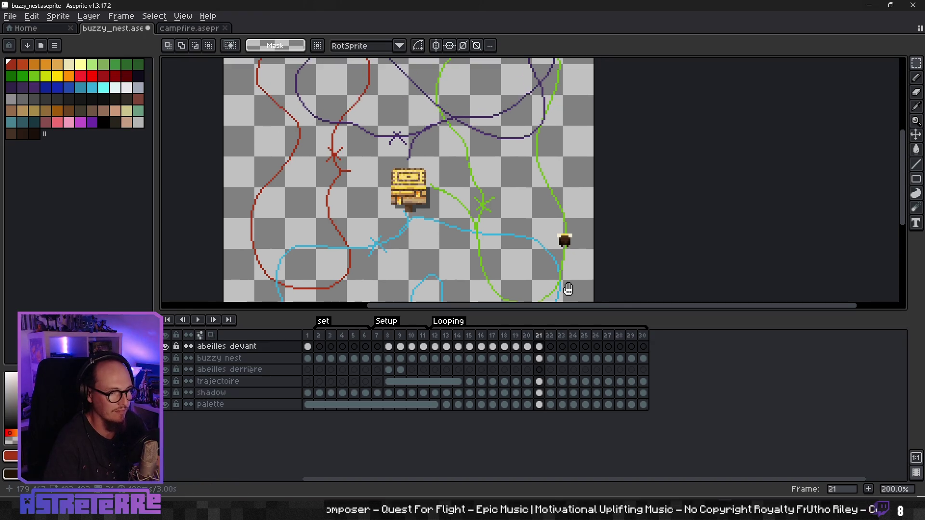
On frame 22, move the lower bee up along its path and clear the selection
{"action": "left_click", "coordinate": [551, 347]}
{"action": "scroll", "coordinate": [501, 221], "scroll_direction": "up", "scroll_amount": 2}
{"action": "scroll", "coordinate": [538, 267], "scroll_direction": "down", "scroll_amount": 2}
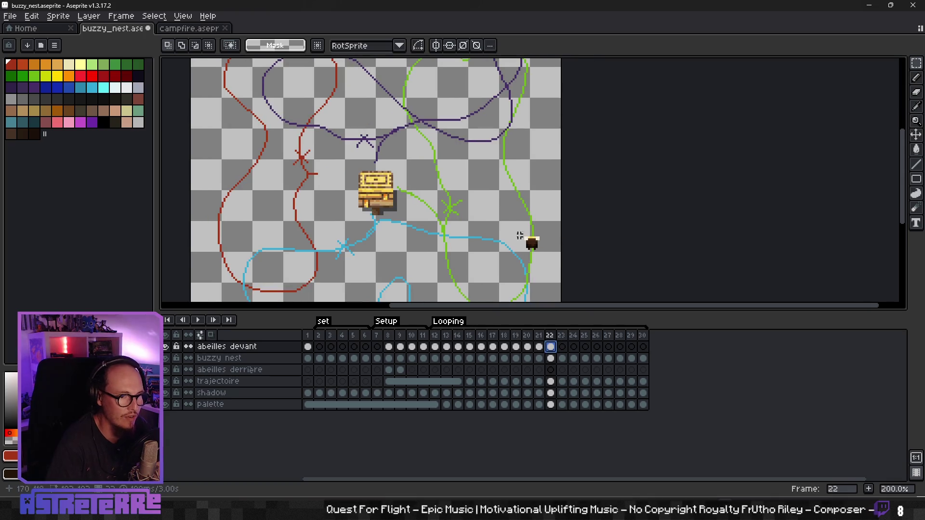
{"action": "mouse_move", "coordinate": [504, 220]}
{"action": "left_mouse_down"}
{"action": "mouse_move", "coordinate": [552, 268]}
{"action": "mouse_move", "coordinate": [540, 239]}
{"action": "left_mouse_up"}
{"action": "key", "text": "Return"}
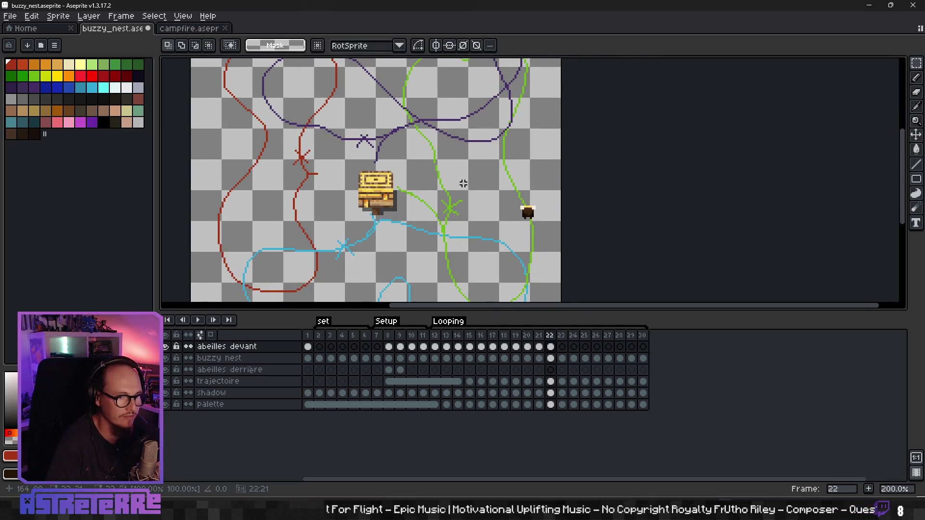
{"action": "scroll", "coordinate": [488, 230], "scroll_direction": "up", "scroll_amount": 4}
{"action": "left_click_drag", "start_coordinate": [534, 160], "coordinate": [534, 161]}
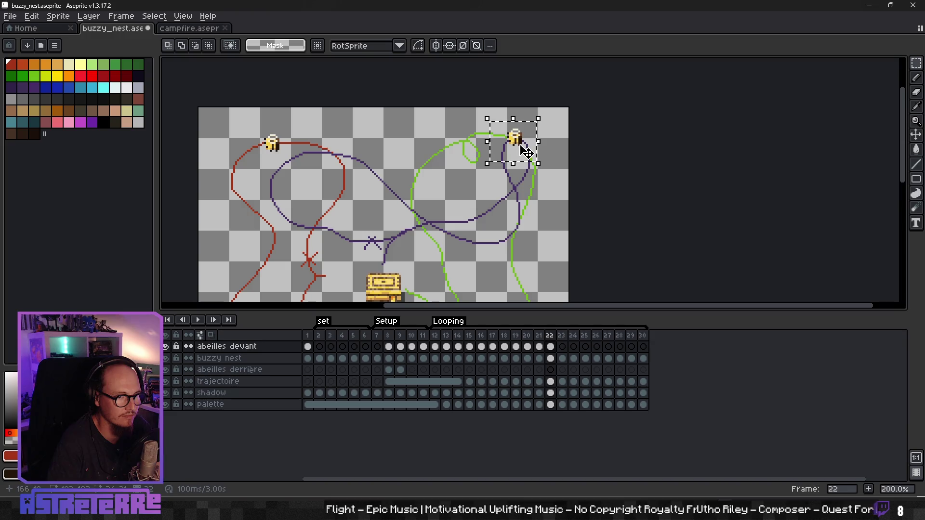
{"action": "key", "text": "ctrl+d"}
{"action": "scroll", "coordinate": [510, 159], "scroll_direction": "down", "scroll_amount": 4}
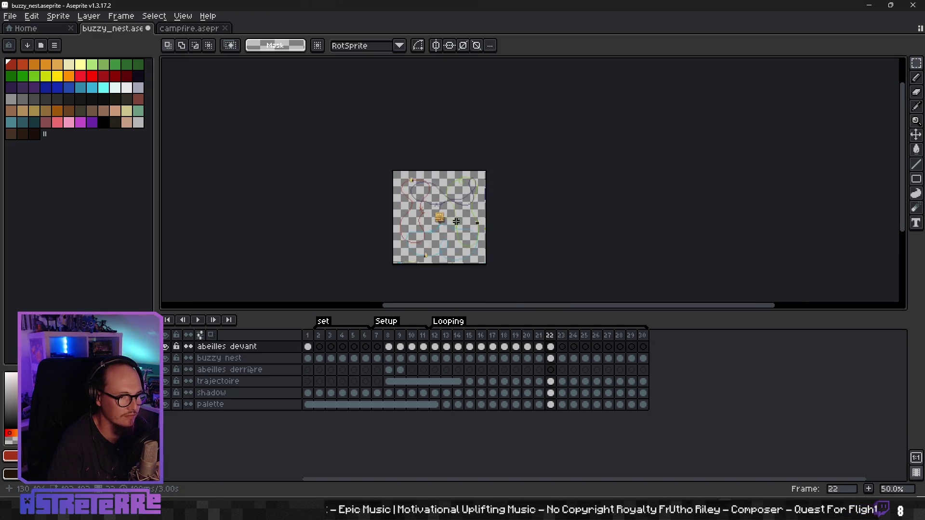
{"action": "scroll", "coordinate": [424, 207], "scroll_direction": "up", "scroll_amount": 2}
Bring a bee sprite from frame 1 into frame 22 and place it on the top-right loop
{"action": "left_click", "coordinate": [311, 347]}
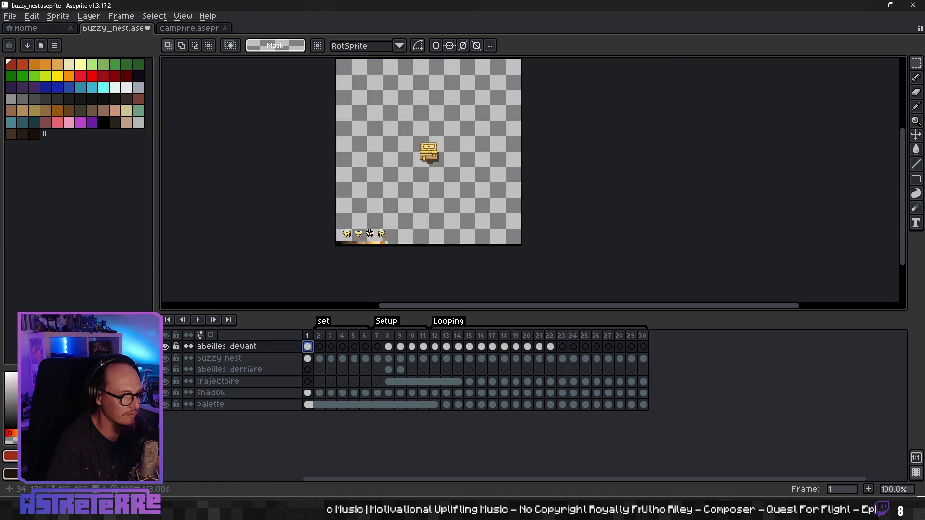
{"action": "scroll", "coordinate": [347, 251], "scroll_direction": "up", "scroll_amount": 2}
{"action": "left_click_drag", "start_coordinate": [345, 252], "coordinate": [355, 256]}
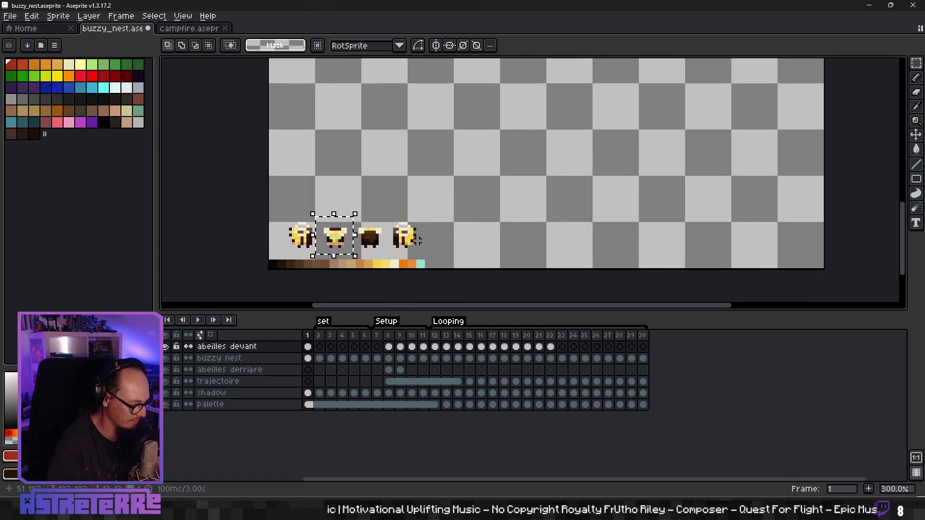
{"action": "key", "text": "ctrl+d"}
{"action": "scroll", "coordinate": [515, 264], "scroll_direction": "up", "scroll_amount": 3}
{"action": "scroll", "coordinate": [554, 152], "scroll_direction": "down", "scroll_amount": 1}
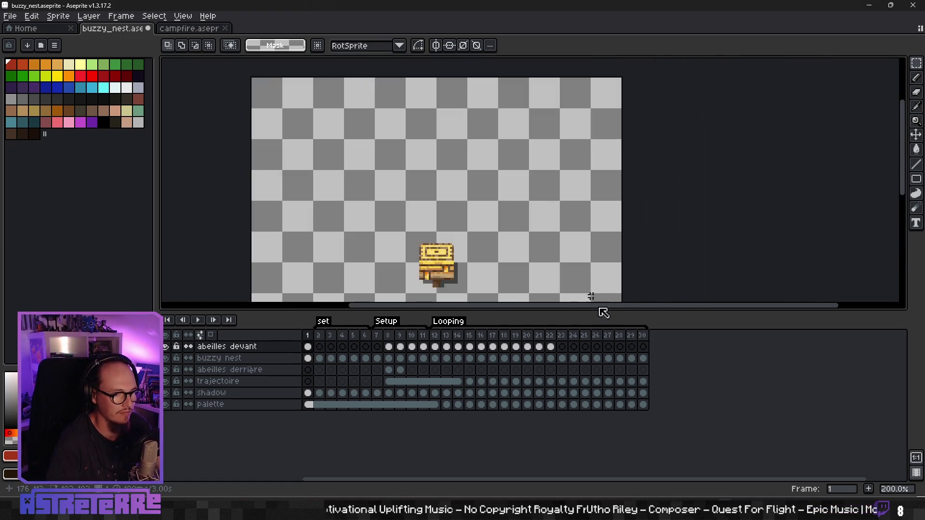
{"action": "left_click", "coordinate": [551, 347]}
{"action": "key", "text": "ctrl+shift+d"}
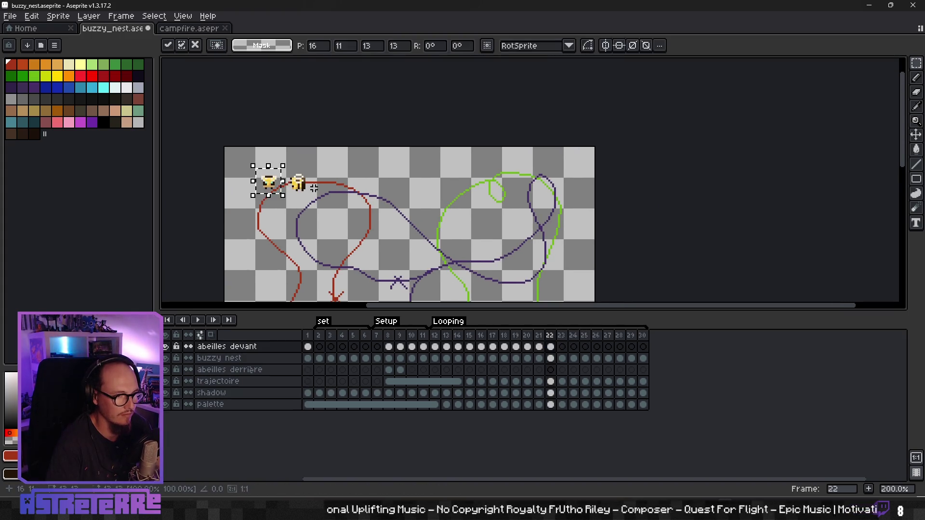
{"action": "left_click_drag", "start_coordinate": [278, 191], "coordinate": [541, 205]}
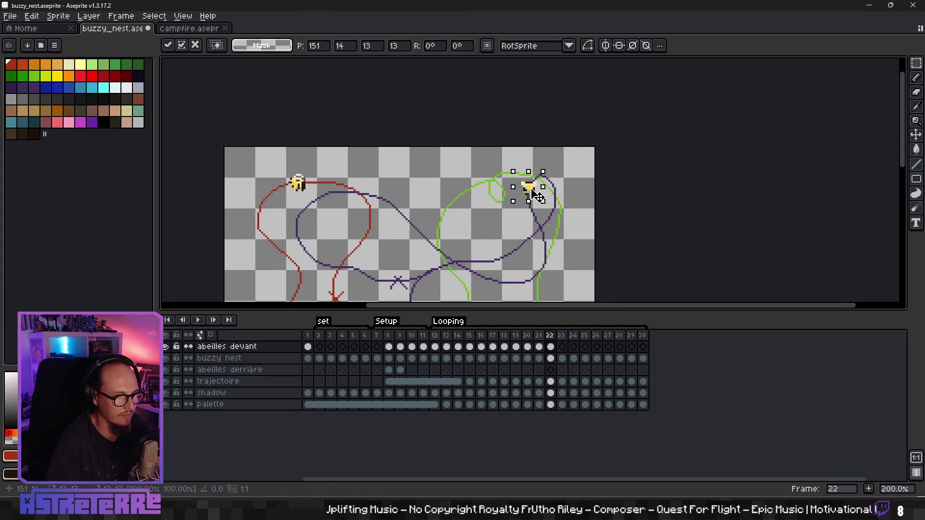
{"action": "key", "text": "ctrl+d"}
Move the top-left bee on frame 22 down along the red path
{"action": "scroll", "coordinate": [553, 244], "scroll_direction": "down", "scroll_amount": 2}
{"action": "scroll", "coordinate": [559, 255], "scroll_direction": "down", "scroll_amount": 2}
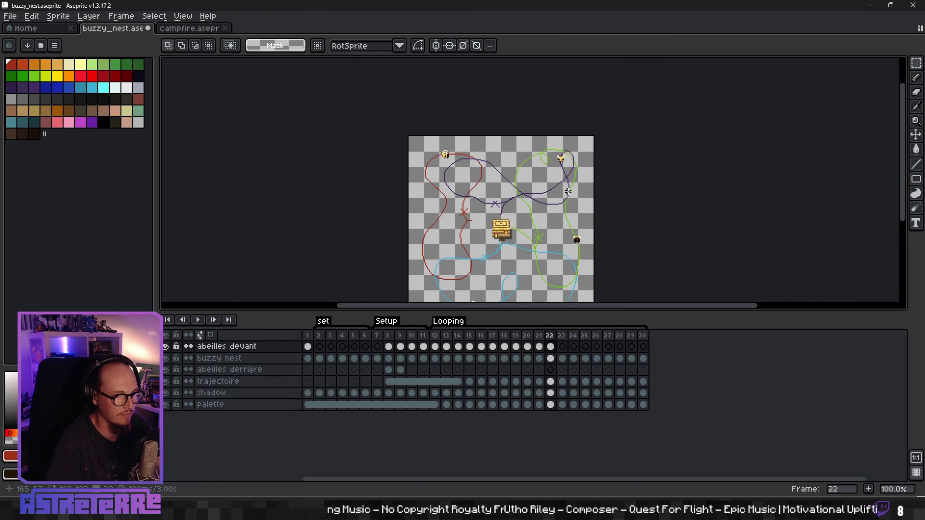
{"action": "scroll", "coordinate": [572, 270], "scroll_direction": "up", "scroll_amount": 2}
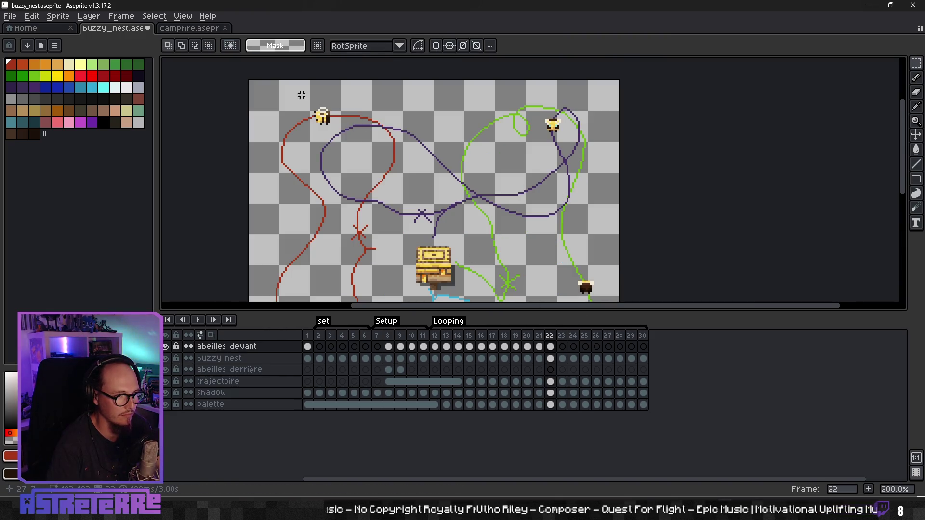
{"action": "mouse_move", "coordinate": [301, 95]}
{"action": "left_mouse_down"}
{"action": "mouse_move", "coordinate": [342, 141]}
{"action": "mouse_move", "coordinate": [313, 145]}
{"action": "left_mouse_up"}
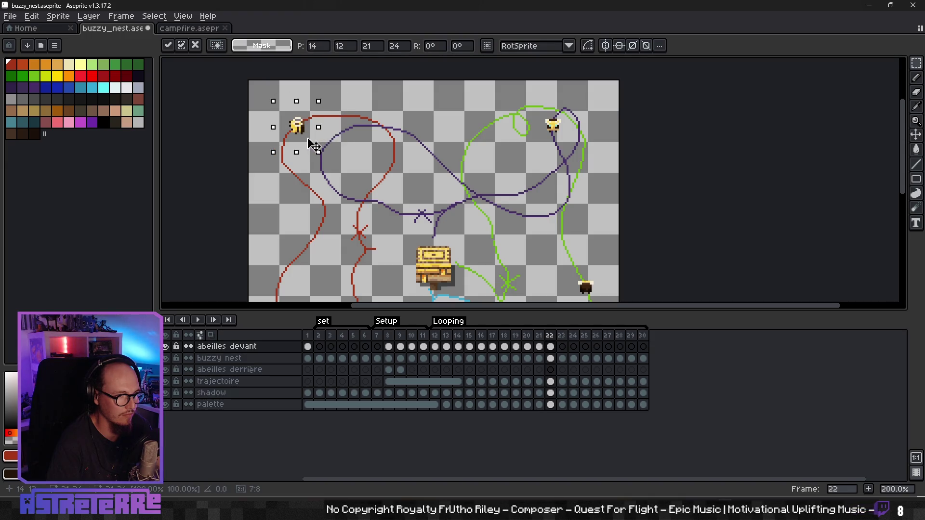
{"action": "key", "text": "ctrl+d"}
{"action": "scroll", "coordinate": [395, 179], "scroll_direction": "down", "scroll_amount": 2}
{"action": "scroll", "coordinate": [424, 185], "scroll_direction": "up", "scroll_amount": 2}
Play the animation, shift the dark bee down the green path, and stop on frame 22
{"action": "key", "text": "Return"}
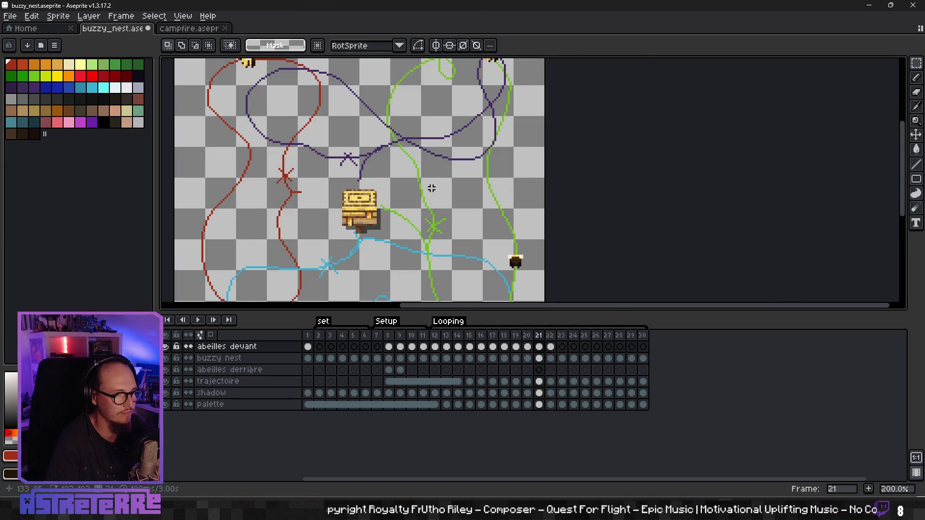
{"action": "scroll", "coordinate": [432, 188], "scroll_direction": "down", "scroll_amount": 2}
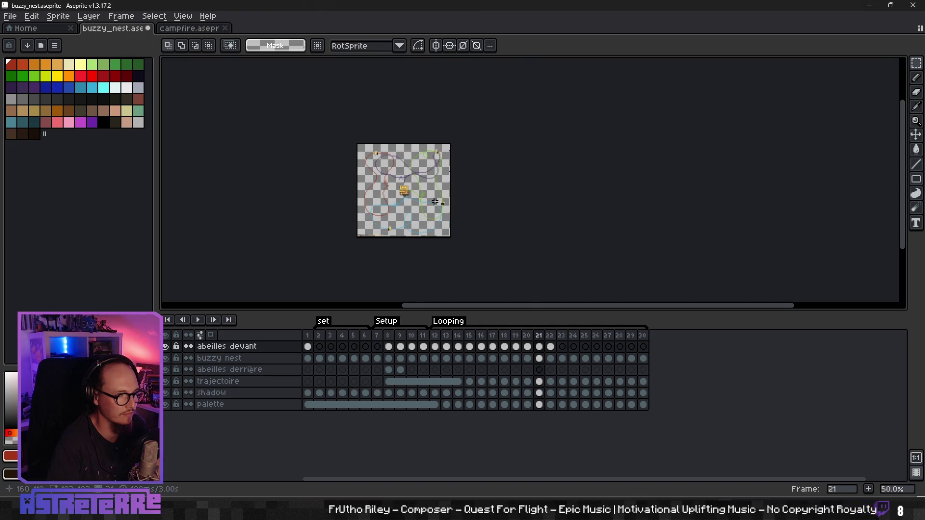
{"action": "scroll", "coordinate": [435, 202], "scroll_direction": "up", "scroll_amount": 2}
{"action": "scroll", "coordinate": [485, 214], "scroll_direction": "up", "scroll_amount": 1}
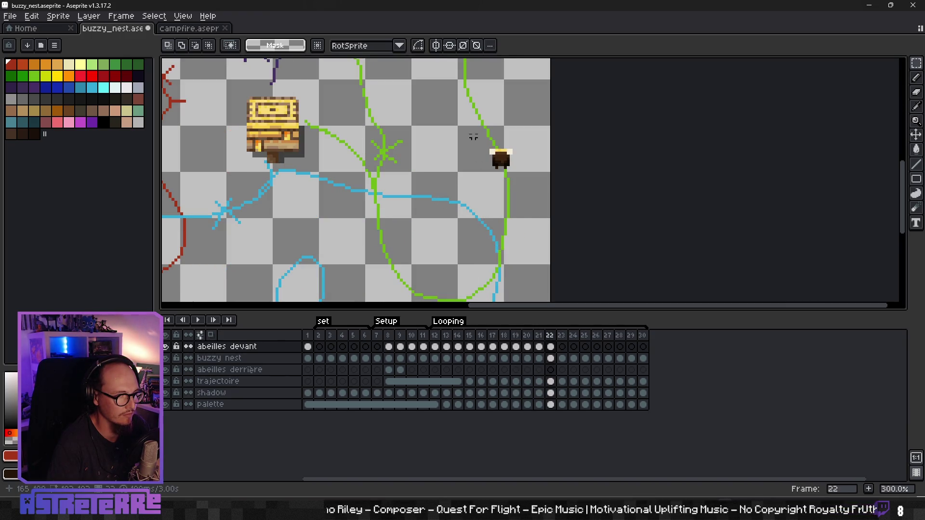
{"action": "left_click_drag", "start_coordinate": [471, 127], "coordinate": [531, 173]}
{"action": "left_click", "coordinate": [435, 151]}
{"action": "left_click_drag", "start_coordinate": [464, 133], "coordinate": [537, 187]}
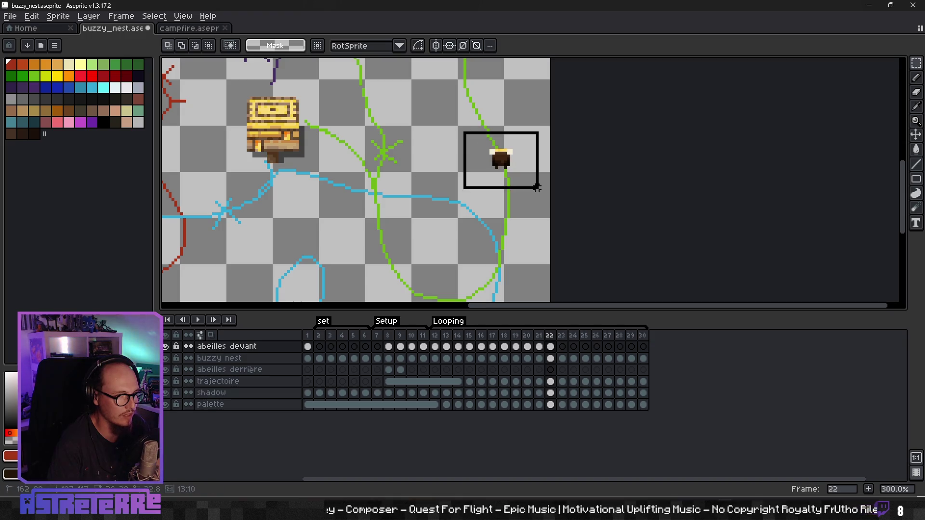
{"action": "scroll", "coordinate": [440, 174], "scroll_direction": "down", "scroll_amount": 3}
{"action": "scroll", "coordinate": [441, 174], "scroll_direction": "up", "scroll_amount": 1}
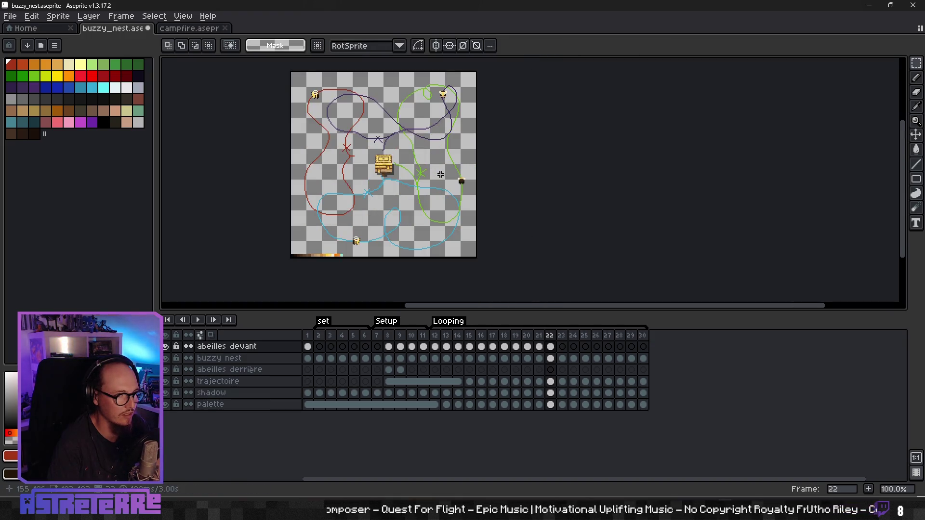
{"action": "scroll", "coordinate": [440, 174], "scroll_direction": "up", "scroll_amount": 1}
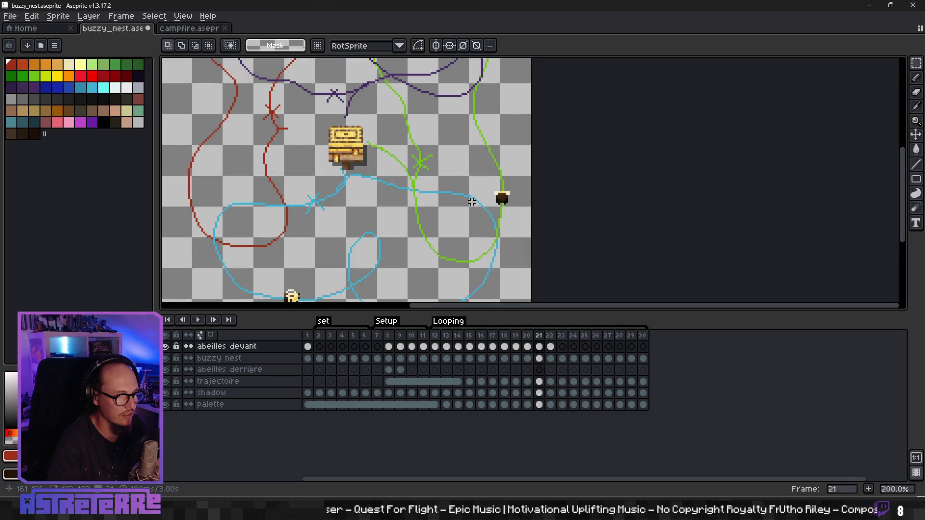
{"action": "left_click_drag", "start_coordinate": [529, 211], "coordinate": [517, 219]}
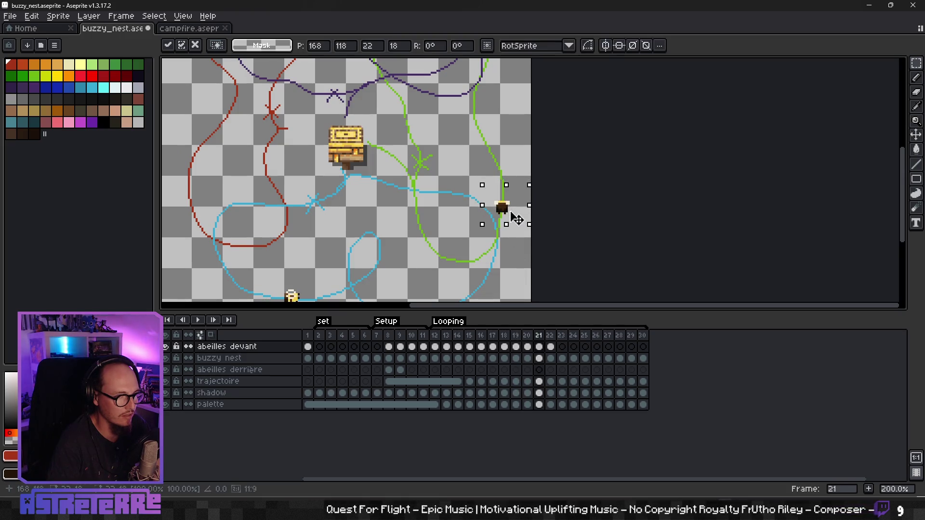
{"action": "left_click", "coordinate": [430, 202]}
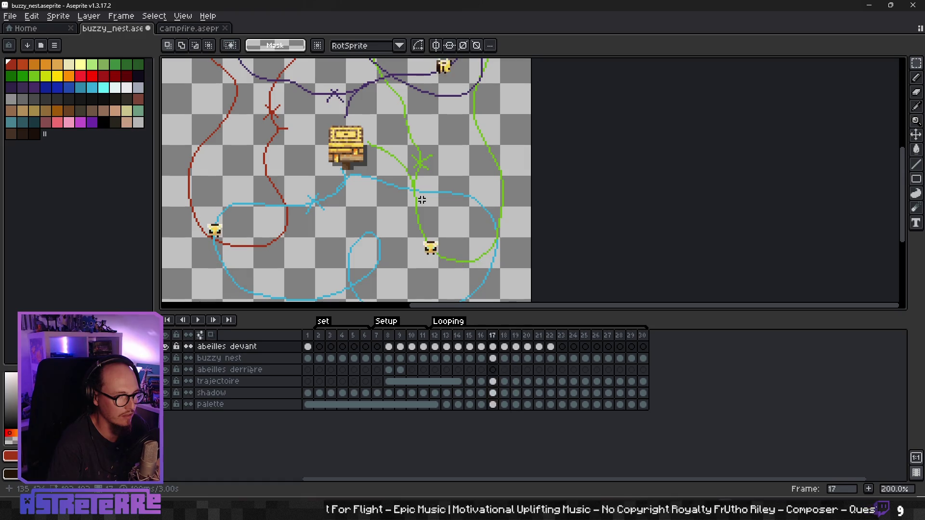
{"action": "left_click", "coordinate": [553, 356]}
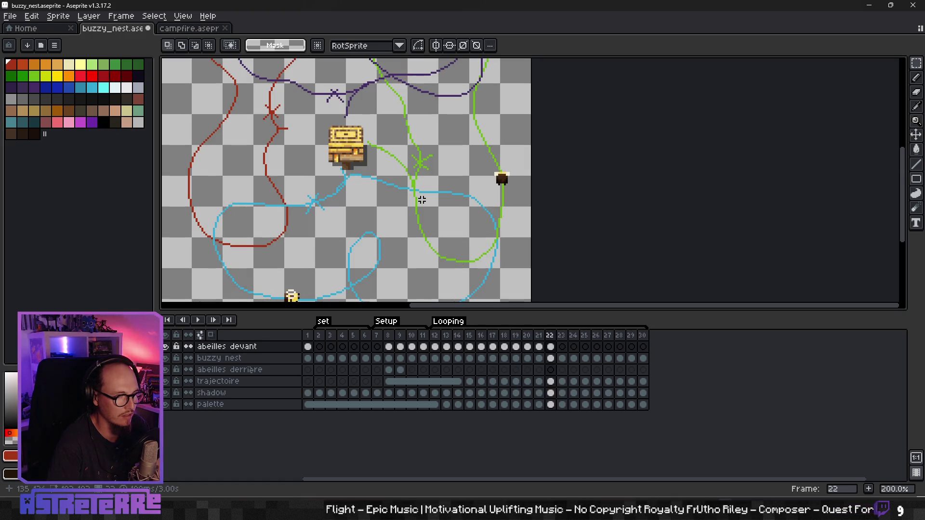
On frame 23, move the dark bee up the green path and the top-right bee down its path
{"action": "left_click", "coordinate": [562, 346]}
{"action": "scroll", "coordinate": [488, 248], "scroll_direction": "up", "scroll_amount": 3}
{"action": "mouse_move", "coordinate": [486, 257]}
{"action": "left_mouse_down"}
{"action": "mouse_move", "coordinate": [532, 218]}
{"action": "mouse_move", "coordinate": [524, 231]}
{"action": "left_mouse_up"}
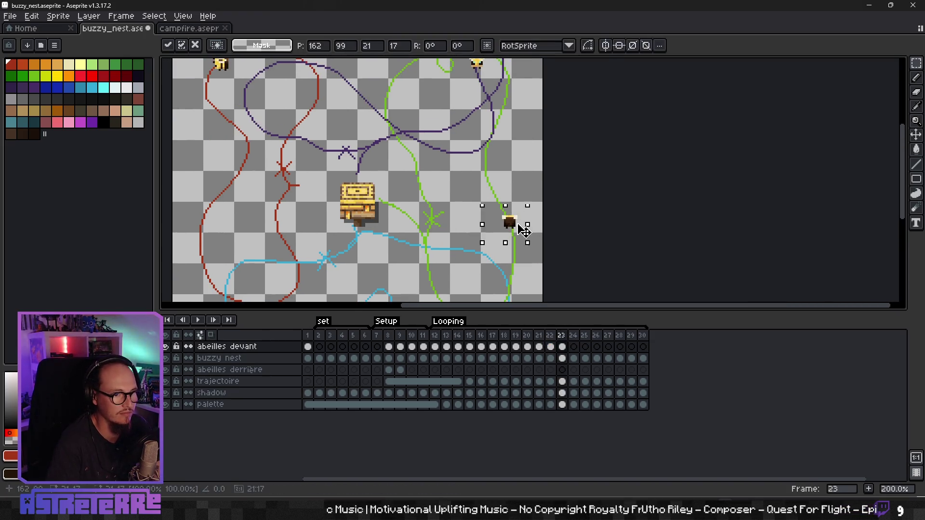
{"action": "key", "text": "ctrl+d"}
{"action": "scroll", "coordinate": [480, 177], "scroll_direction": "up", "scroll_amount": 3}
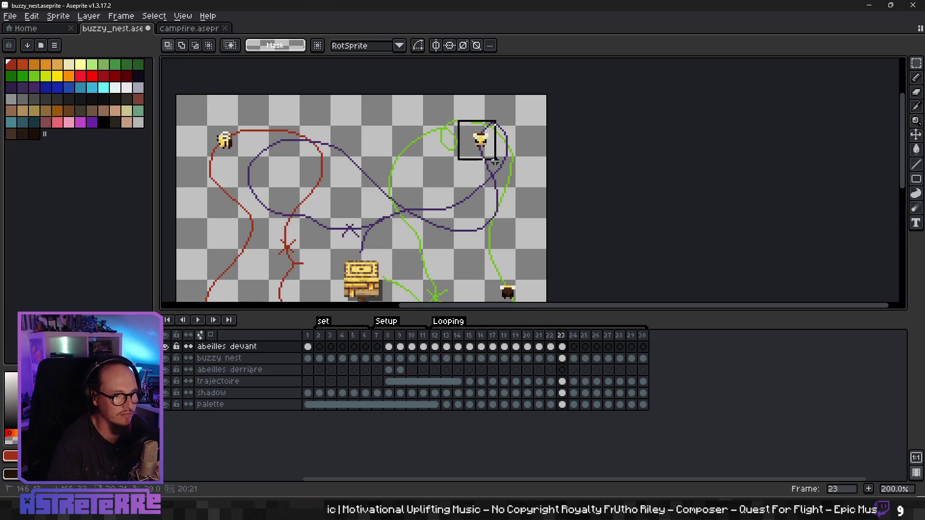
{"action": "left_click_drag", "start_coordinate": [493, 153], "coordinate": [495, 166]}
{"action": "key", "text": "ctrl+d"}
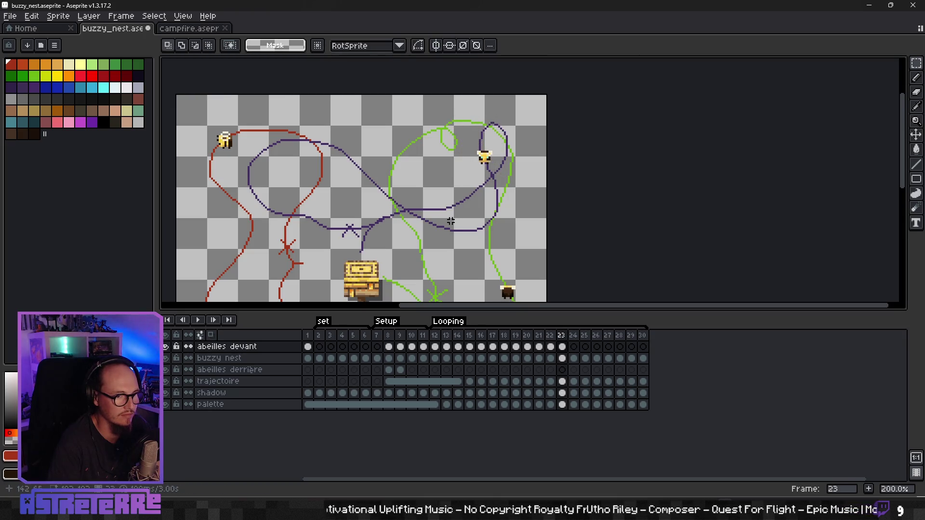
Delete the left bee and paste a copy of the right bee onto the red path
{"action": "scroll", "coordinate": [354, 175], "scroll_direction": "up", "scroll_amount": 2}
{"action": "scroll", "coordinate": [354, 174], "scroll_direction": "left", "scroll_amount": 3}
{"action": "left_click_drag", "start_coordinate": [281, 158], "coordinate": [320, 205]}
{"action": "key", "text": "Delete"}
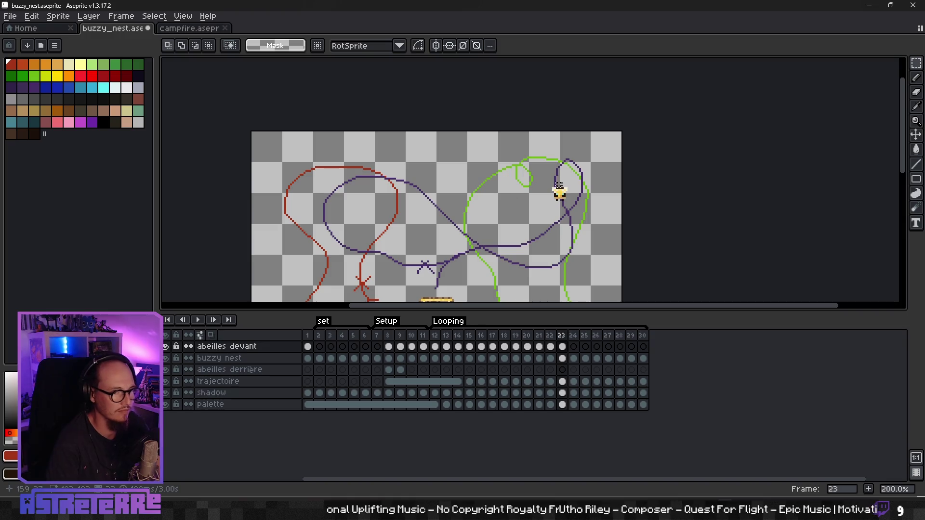
{"action": "mouse_move", "coordinate": [544, 169]}
{"action": "left_mouse_down"}
{"action": "mouse_move", "coordinate": [583, 218]}
{"action": "mouse_move", "coordinate": [292, 230]}
{"action": "left_mouse_up"}
{"action": "key", "text": "ctrl+c"}
{"action": "key", "text": "ctrl+v"}
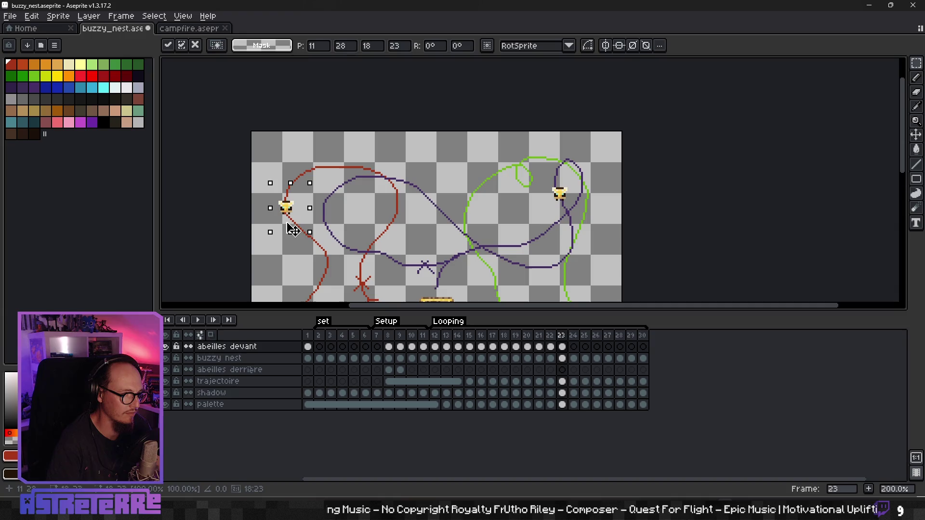
{"action": "key", "text": "Return"}
Move the bottom bee right along the blue path and preview the animation
{"action": "scroll", "coordinate": [387, 251], "scroll_direction": "down", "scroll_amount": 2}
{"action": "scroll", "coordinate": [375, 214], "scroll_direction": "down", "scroll_amount": 3}
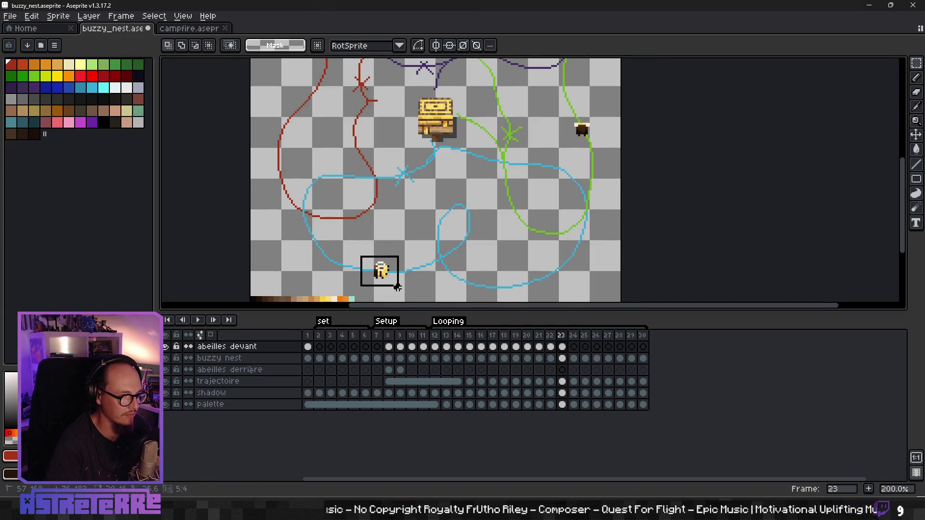
{"action": "left_click_drag", "start_coordinate": [393, 270], "coordinate": [422, 268]}
{"action": "left_click", "coordinate": [504, 263]}
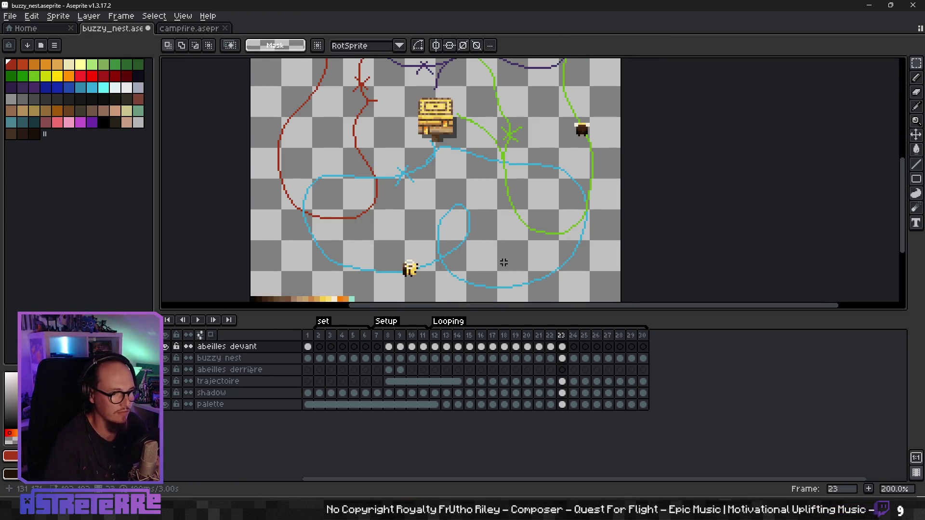
{"action": "key", "text": "Return"}
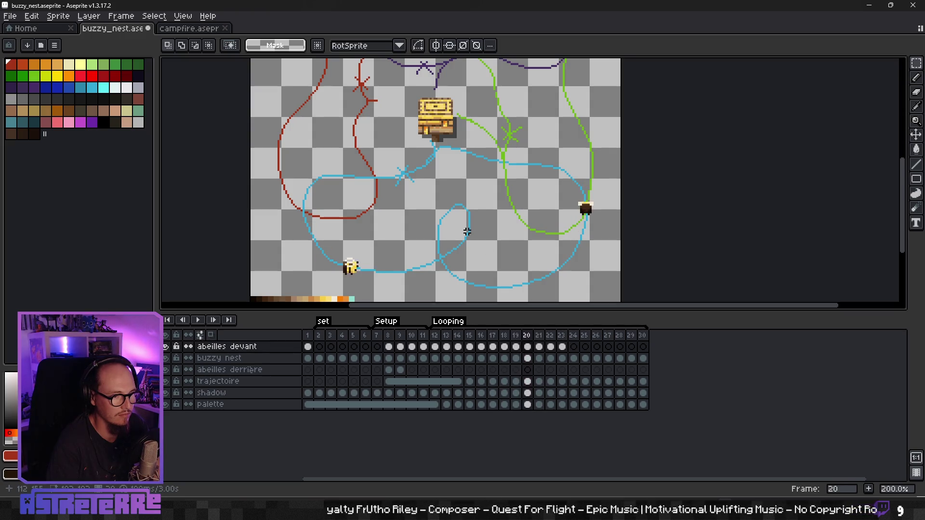
{"action": "scroll", "coordinate": [482, 182], "scroll_direction": "down", "scroll_amount": 1}
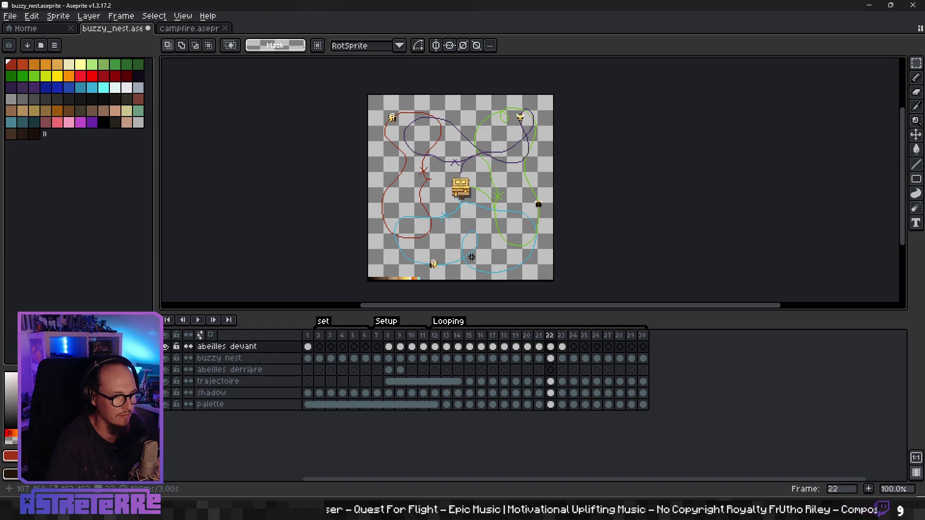
Nudge the bottom bee slightly right along its trajectory and step through frames to review
{"action": "left_click_drag", "start_coordinate": [441, 273], "coordinate": [454, 276]}
{"action": "key", "text": "ctrl+d"}
{"action": "key", "text": "Right"}
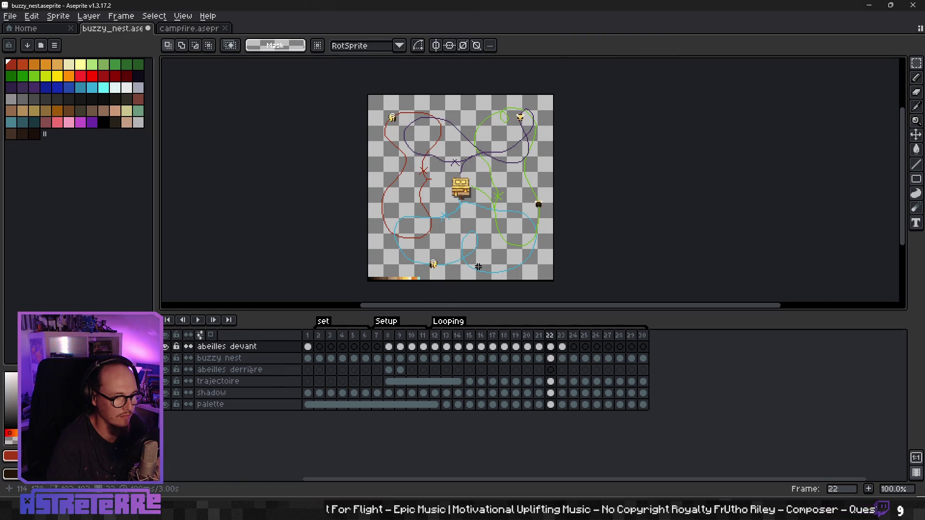
{"action": "key", "text": "Left"}
{"action": "key", "text": "Left"}
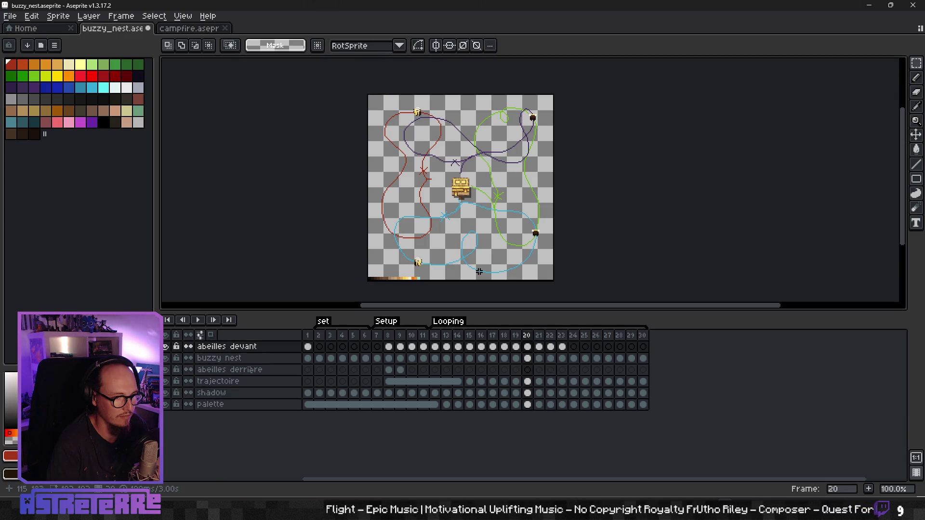
{"action": "key", "text": "Left"}
{"action": "key", "text": "Right"}
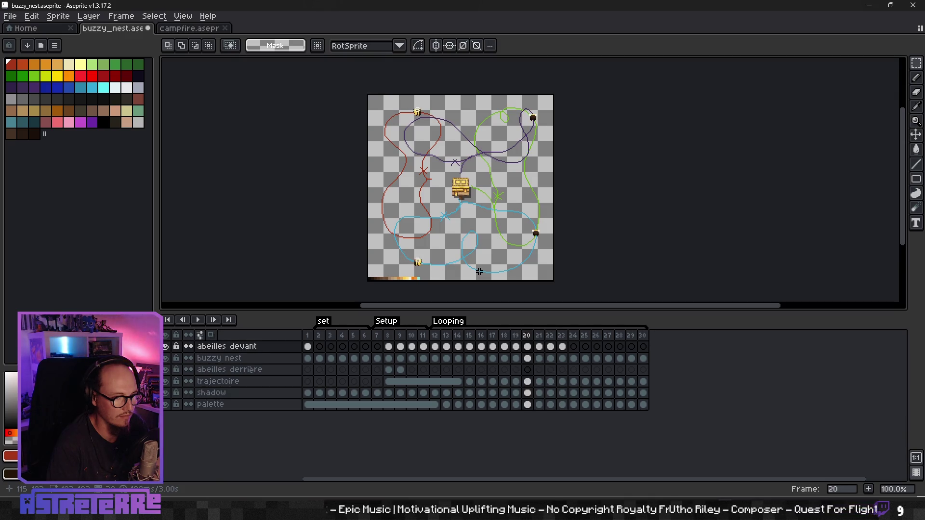
{"action": "key", "text": "Right"}
Adjust the bottom bee along the cyan path on frames 21 and 22, comparing adjacent frames
{"action": "left_click_drag", "start_coordinate": [452, 273], "coordinate": [443, 274]}
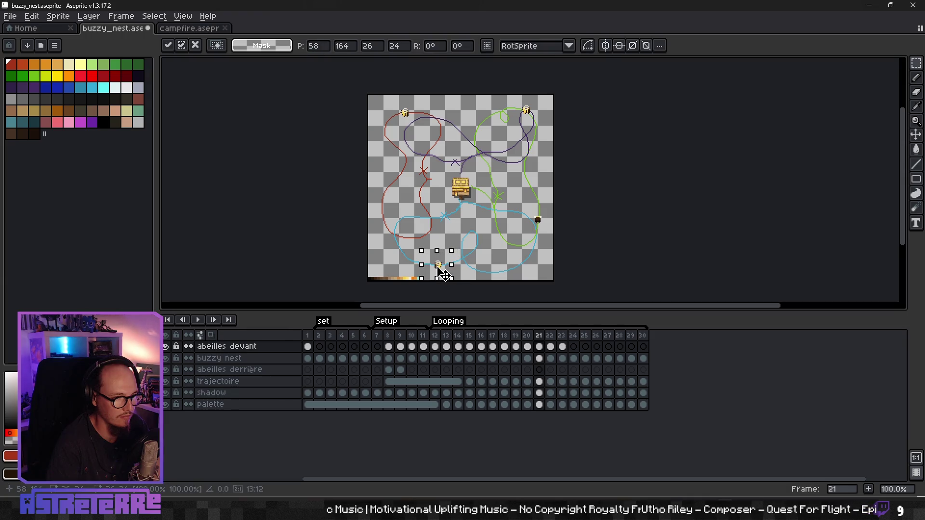
{"action": "key", "text": "Return"}
{"action": "key", "text": "Left"}
{"action": "key", "text": "Right"}
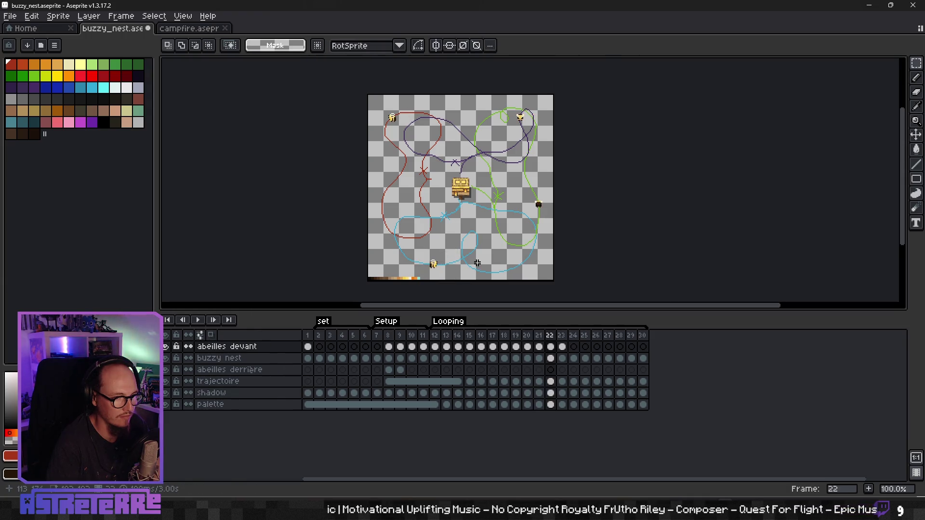
{"action": "left_click_drag", "start_coordinate": [446, 278], "coordinate": [456, 276]}
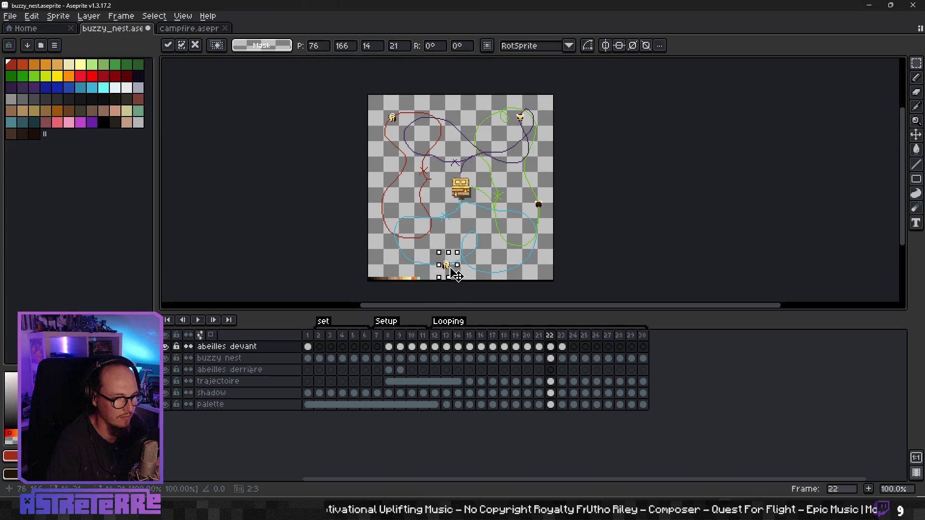
{"action": "key", "text": "Return"}
{"action": "key", "text": "Left"}
{"action": "key", "text": "Left"}
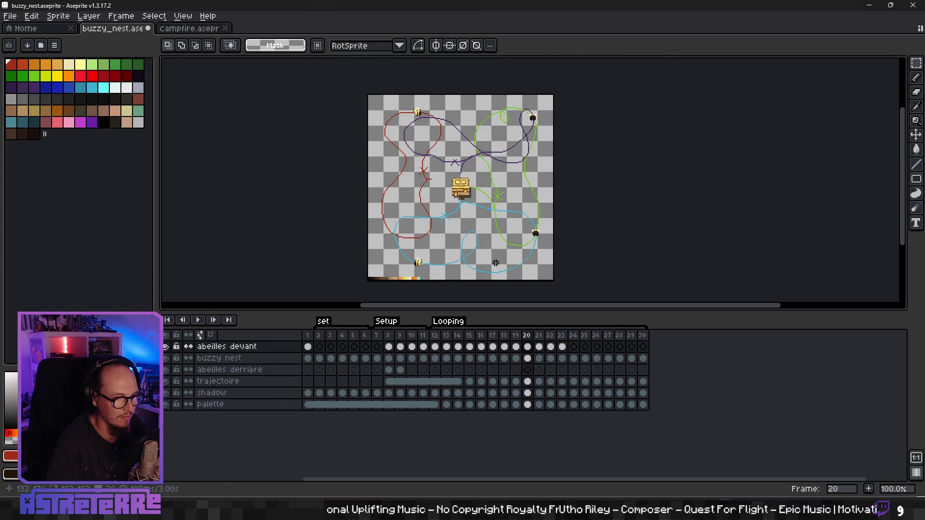
{"action": "key", "text": "Left"}
{"action": "key", "text": "Right"}
{"action": "key", "text": "Right"}
{"action": "key", "text": "Right"}
{"action": "key", "text": "Right"}
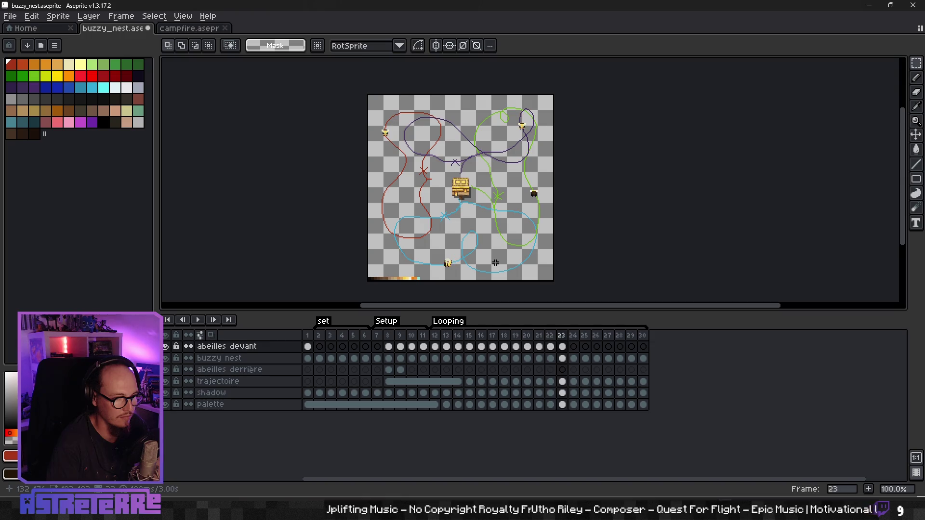
Move a bee up-right along its path and step frames to check the motion
{"action": "scroll", "coordinate": [461, 266], "scroll_direction": "up", "scroll_amount": 2}
{"action": "mouse_move", "coordinate": [407, 230]}
{"action": "left_mouse_down"}
{"action": "mouse_move", "coordinate": [456, 279]}
{"action": "mouse_move", "coordinate": [499, 241]}
{"action": "left_mouse_up"}
{"action": "key", "text": "Return"}
{"action": "scroll", "coordinate": [548, 239], "scroll_direction": "down", "scroll_amount": 2}
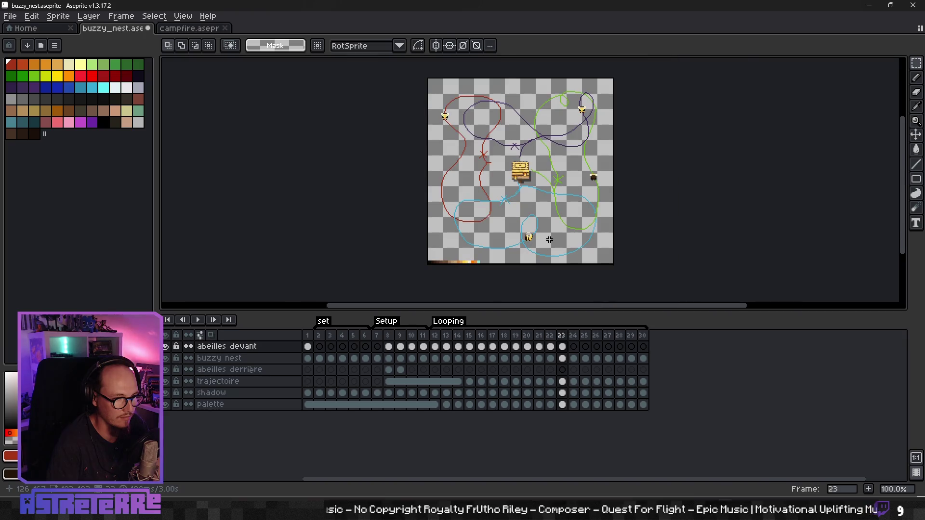
{"action": "key", "text": "Left"}
{"action": "key", "text": "Left"}
{"action": "key", "text": "Left"}
{"action": "key", "text": "Left"}
{"action": "key", "text": "Right"}
{"action": "key", "text": "Right"}
{"action": "key", "text": "Right"}
{"action": "key", "text": "Right"}
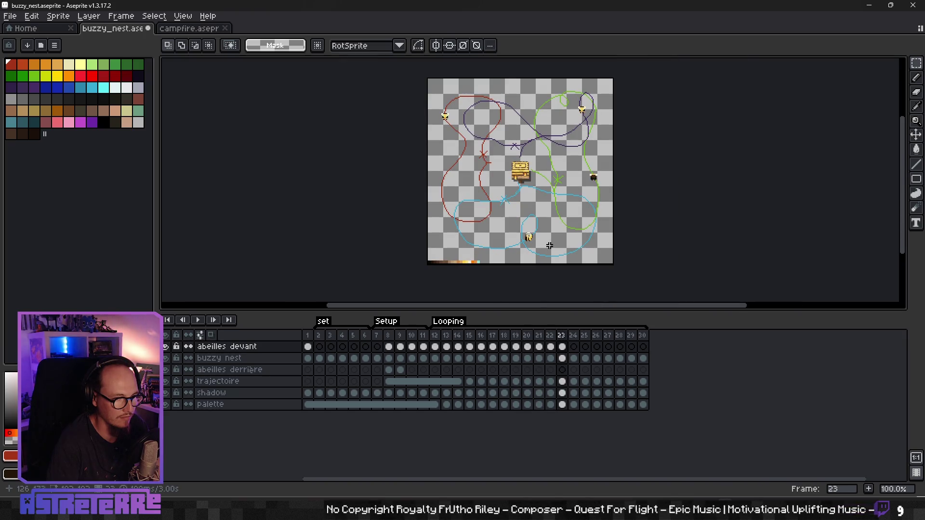
{"action": "key", "text": "Left"}
{"action": "key", "text": "Left"}
{"action": "key", "text": "Left"}
{"action": "scroll", "coordinate": [539, 231], "scroll_direction": "up", "scroll_amount": 1}
{"action": "scroll", "coordinate": [534, 241], "scroll_direction": "down", "scroll_amount": 1}
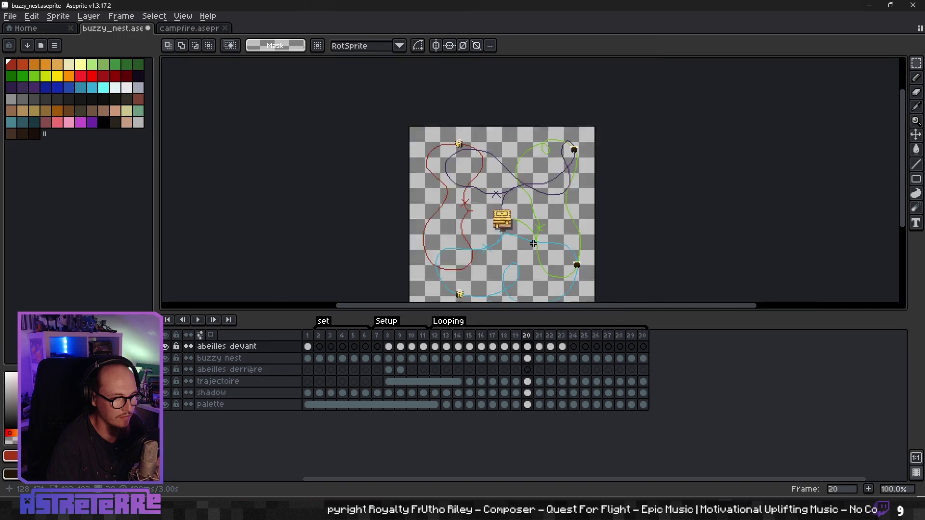
{"action": "scroll", "coordinate": [532, 244], "scroll_direction": "down", "scroll_amount": 1}
{"action": "scroll", "coordinate": [532, 244], "scroll_direction": "up", "scroll_amount": 1}
{"action": "scroll", "coordinate": [521, 222], "scroll_direction": "down", "scroll_amount": 1}
{"action": "scroll", "coordinate": [520, 220], "scroll_direction": "up", "scroll_amount": 1}
{"action": "key", "text": "Left"}
{"action": "key", "text": "Left"}
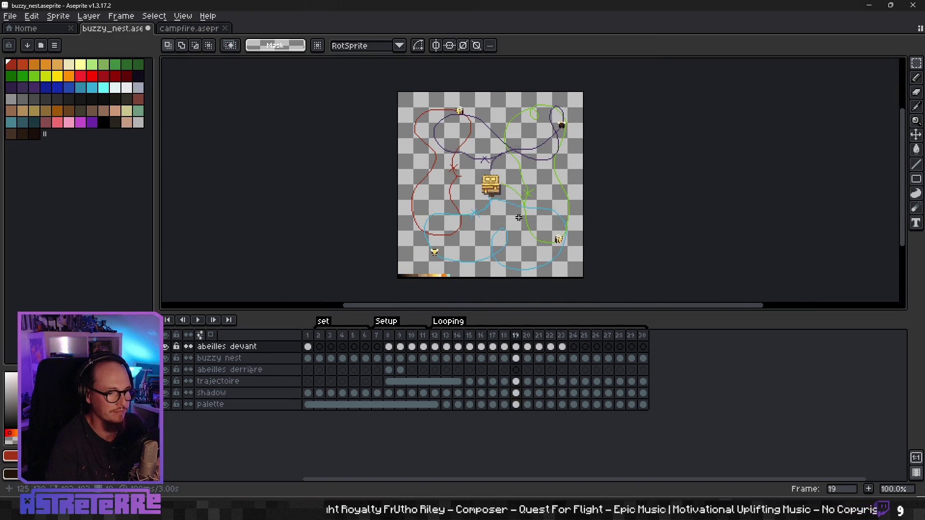
{"action": "key", "text": "Left"}
{"action": "key", "text": "Left"}
{"action": "key", "text": "Left"}
{"action": "key", "text": "Left"}
{"action": "key", "text": "Left"}
{"action": "key", "text": "Left"}
{"action": "key", "text": "Left"}
{"action": "key", "text": "Left"}
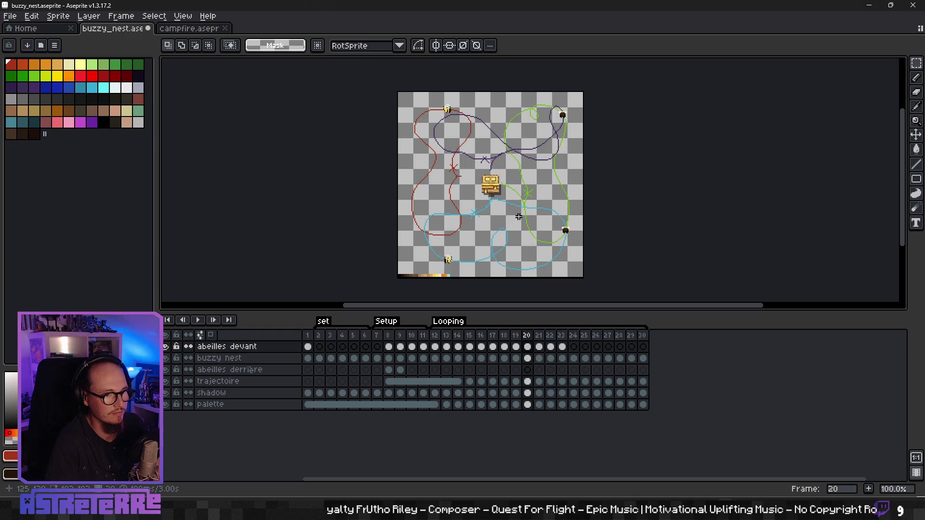
{"action": "key", "text": "Left"}
{"action": "key", "text": "Left"}
{"action": "key", "text": "Left"}
{"action": "key", "text": "Right"}
{"action": "key", "text": "Right"}
{"action": "key", "text": "Right"}
{"action": "key", "text": "Right"}
{"action": "key", "text": "Right"}
{"action": "key", "text": "Right"}
{"action": "key", "text": "Right"}
{"action": "key", "text": "Right"}
{"action": "key", "text": "Right"}
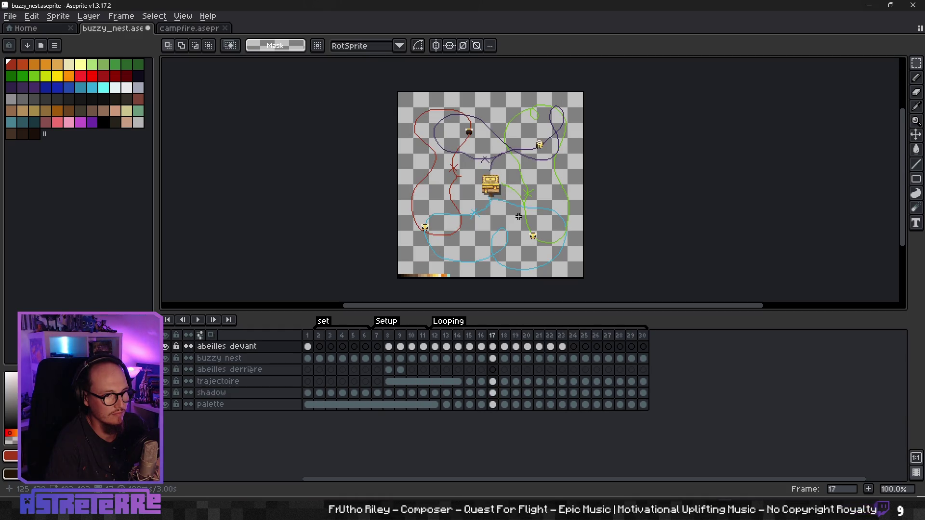
{"action": "key", "text": "Left"}
{"action": "key", "text": "Left"}
{"action": "key", "text": "Left"}
{"action": "key", "text": "Left"}
{"action": "key", "text": "Right"}
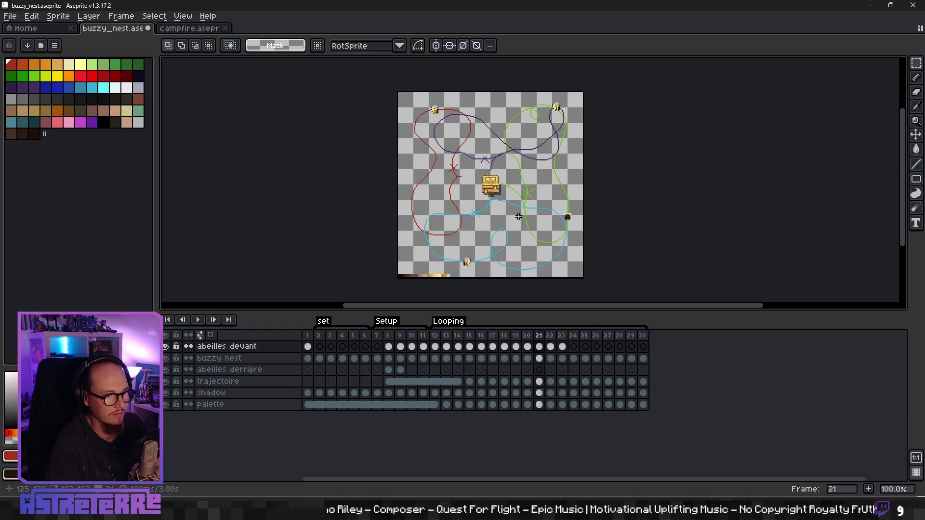
{"action": "key", "text": "Right"}
{"action": "key", "text": "Left"}
{"action": "key", "text": "Left"}
{"action": "key", "text": "Left"}
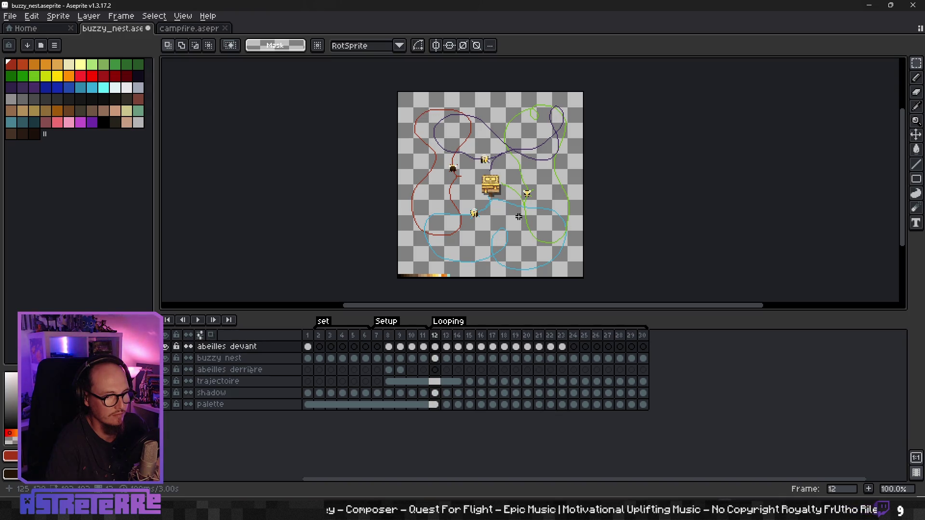
{"action": "key", "text": "Right"}
{"action": "key", "text": "Right"}
{"action": "key", "text": "Right"}
{"action": "key", "text": "Right"}
{"action": "key", "text": "Right"}
{"action": "key", "text": "Right"}
{"action": "key", "text": "Right"}
{"action": "key", "text": "Right"}
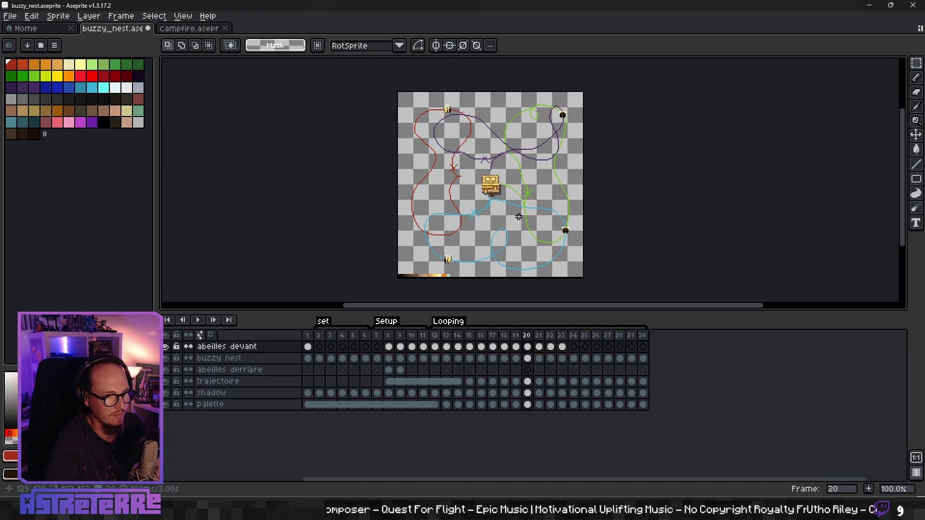
{"action": "key", "text": "Right"}
{"action": "key", "text": "Right"}
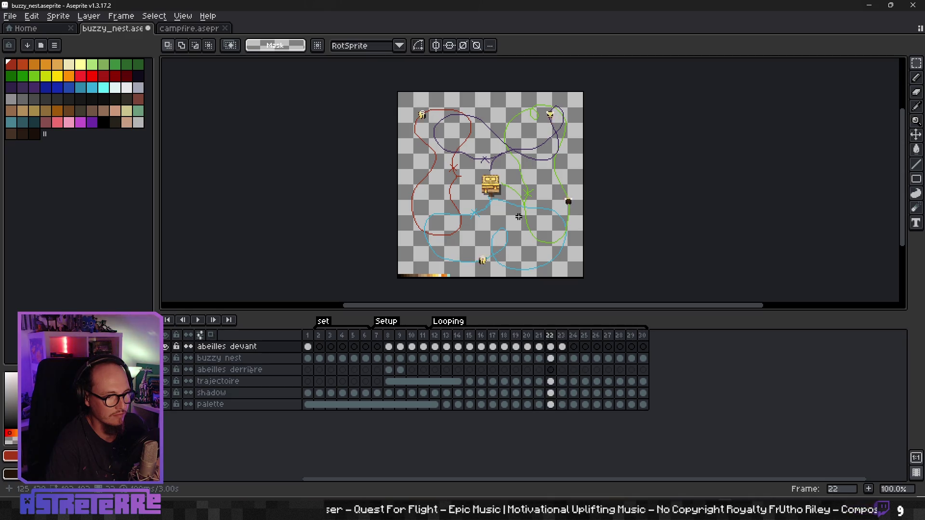
{"action": "key", "text": "Left"}
{"action": "key", "text": "Left"}
{"action": "key", "text": "Left"}
{"action": "key", "text": "Right"}
{"action": "key", "text": "Right"}
{"action": "key", "text": "Right"}
{"action": "key", "text": "Right"}
{"action": "key", "text": "Right"}
{"action": "key", "text": "Right"}
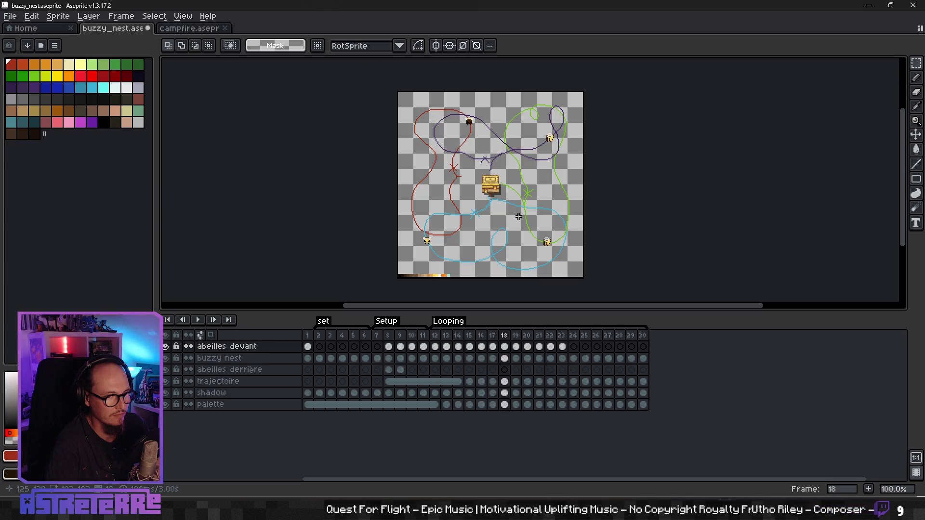
{"action": "key", "text": "Right"}
{"action": "key", "text": "Right"}
{"action": "key", "text": "Right"}
{"action": "key", "text": "Right"}
{"action": "key", "text": "Right"}
{"action": "key", "text": "Right"}
{"action": "key", "text": "Left"}
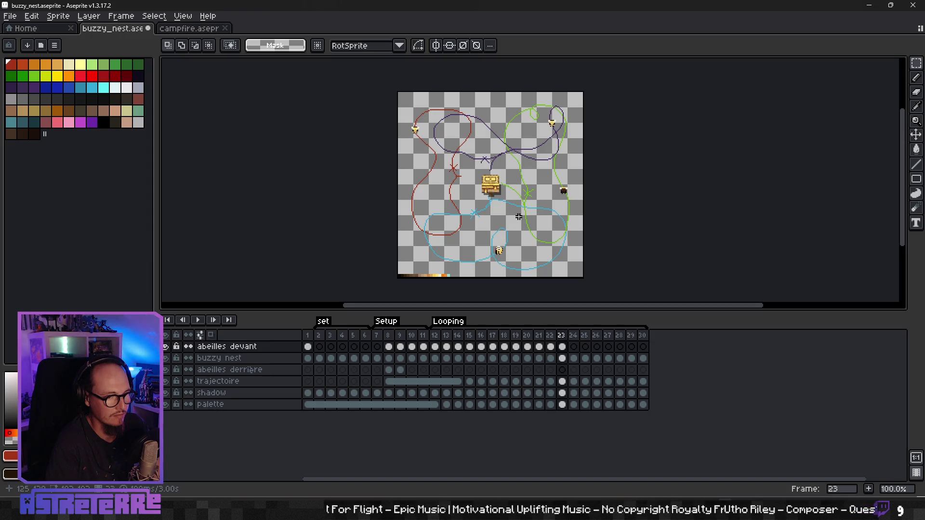
{"action": "scroll", "coordinate": [559, 295], "scroll_direction": "up", "scroll_amount": 2}
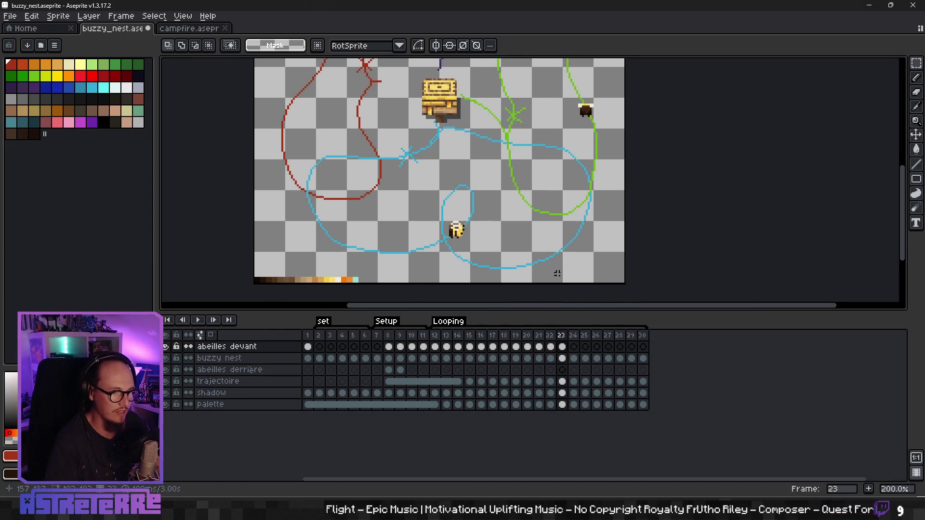
On frame 24, reposition the dark bee along its path
{"action": "left_click", "coordinate": [573, 347]}
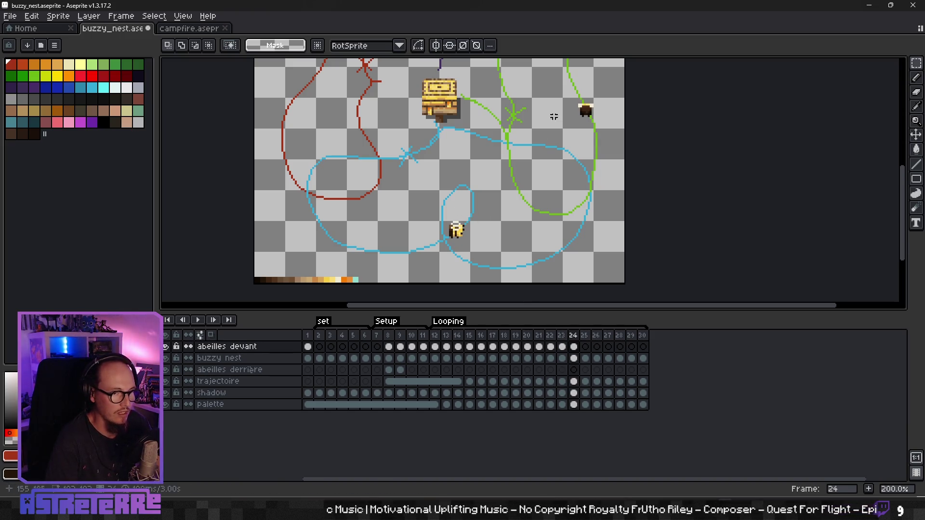
{"action": "mouse_move", "coordinate": [560, 94]}
{"action": "left_mouse_down"}
{"action": "mouse_move", "coordinate": [617, 132]}
{"action": "mouse_move", "coordinate": [501, 233]}
{"action": "left_mouse_up"}
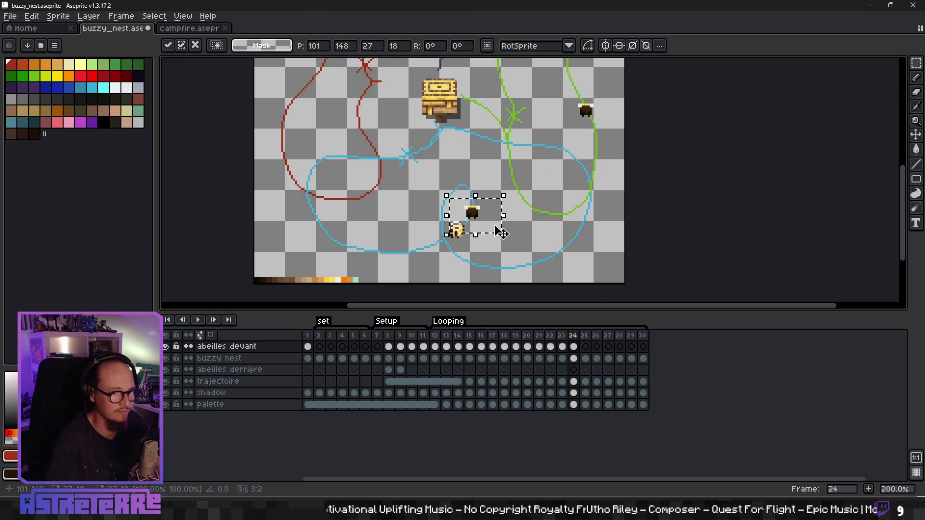
{"action": "left_click", "coordinate": [444, 229]}
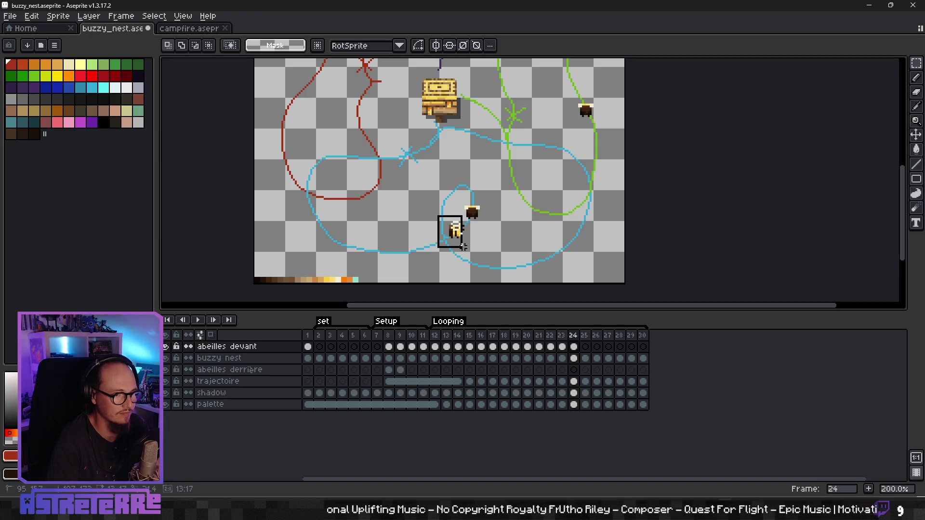
{"action": "scroll", "coordinate": [481, 247], "scroll_direction": "up", "scroll_amount": 3}
{"action": "scroll", "coordinate": [506, 246], "scroll_direction": "up", "scroll_amount": 3}
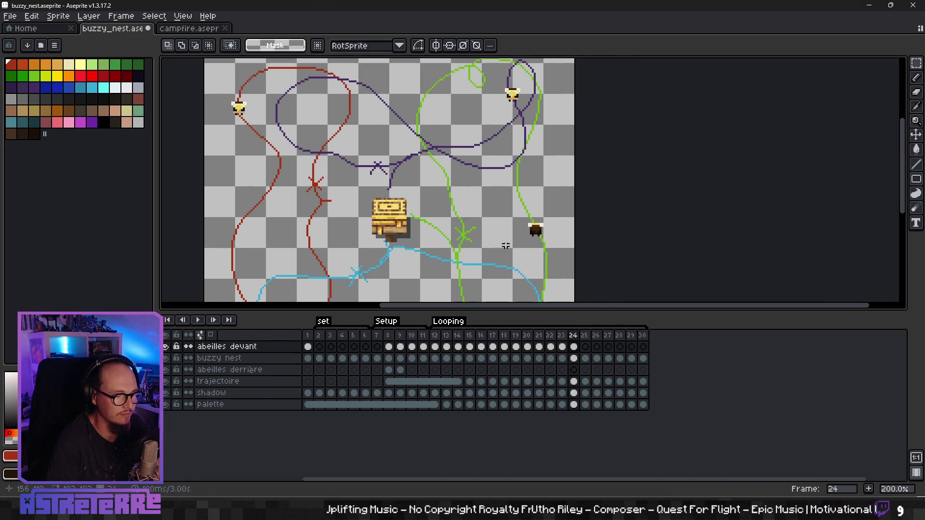
{"action": "left_click_drag", "start_coordinate": [559, 239], "coordinate": [548, 216]}
{"action": "left_click", "coordinate": [548, 159]}
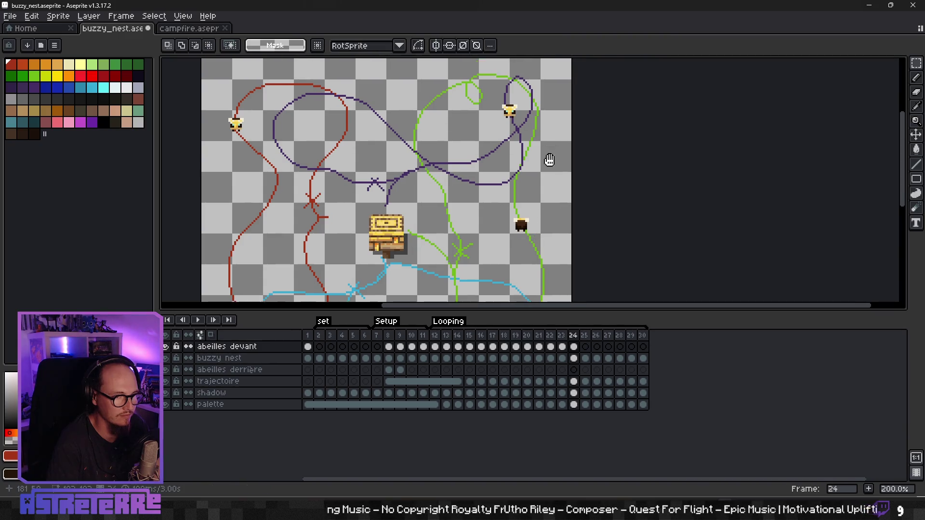
Move the top-right bee down-right onto the purple path
{"action": "scroll", "coordinate": [493, 186], "scroll_direction": "up", "scroll_amount": 4}
{"action": "scroll", "coordinate": [493, 187], "scroll_direction": "up", "scroll_amount": 2}
{"action": "left_click_drag", "start_coordinate": [506, 159], "coordinate": [562, 226]}
{"action": "left_click_drag", "start_coordinate": [527, 192], "coordinate": [537, 218]}
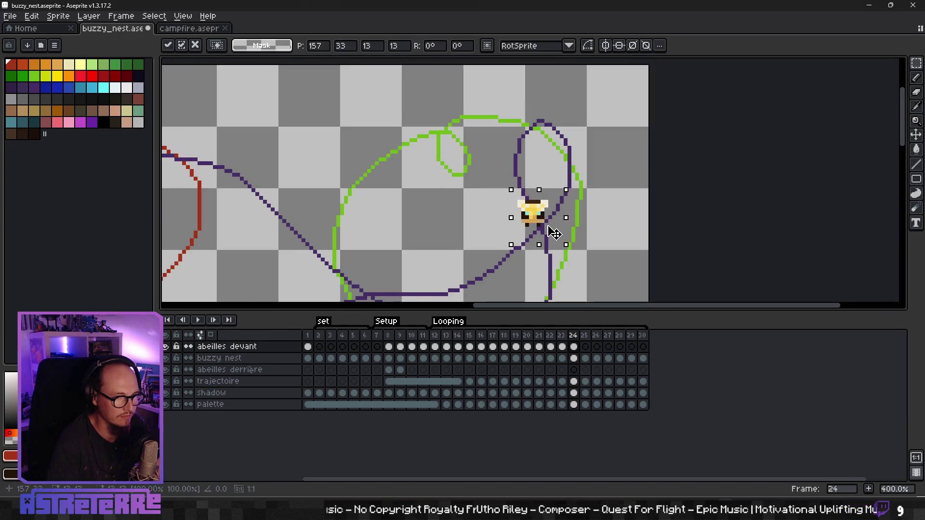
{"action": "left_click", "coordinate": [592, 248]}
{"action": "scroll", "coordinate": [593, 248], "scroll_direction": "down", "scroll_amount": 2}
{"action": "scroll", "coordinate": [530, 217], "scroll_direction": "down", "scroll_amount": 2}
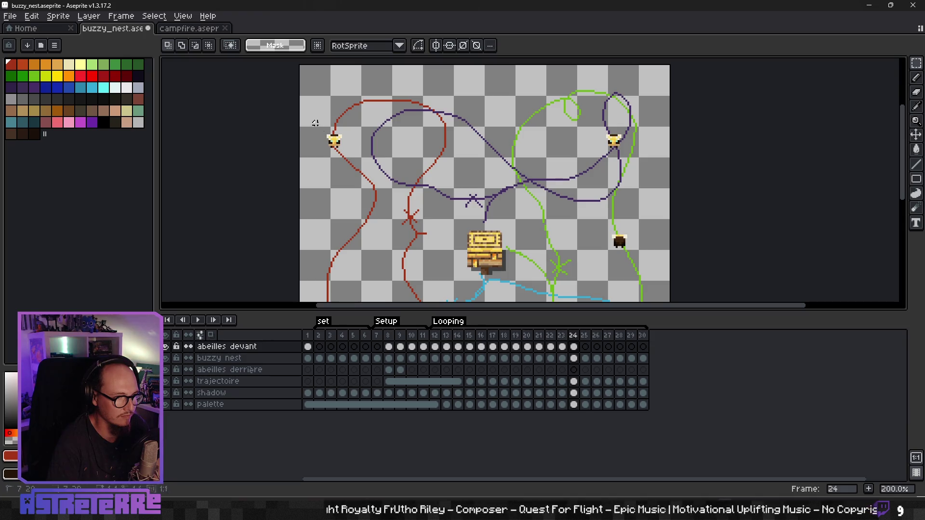
Shift the left bee slightly along the red path, zoom to 100%, and play/stop the loop
{"action": "mouse_move", "coordinate": [313, 121]}
{"action": "left_mouse_down"}
{"action": "mouse_move", "coordinate": [366, 160]}
{"action": "mouse_move", "coordinate": [362, 177]}
{"action": "left_mouse_up"}
{"action": "left_click", "coordinate": [393, 208]}
{"action": "key", "text": "1"}
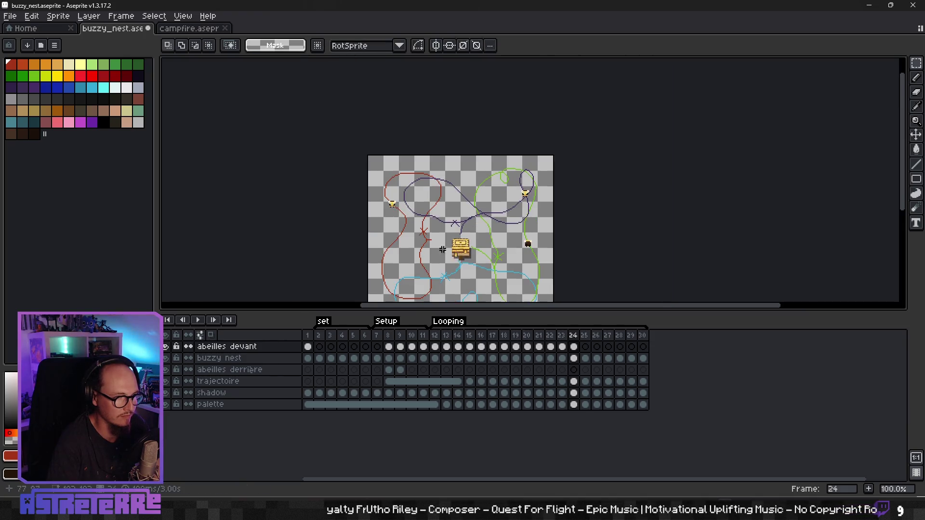
{"action": "key", "text": "Return"}
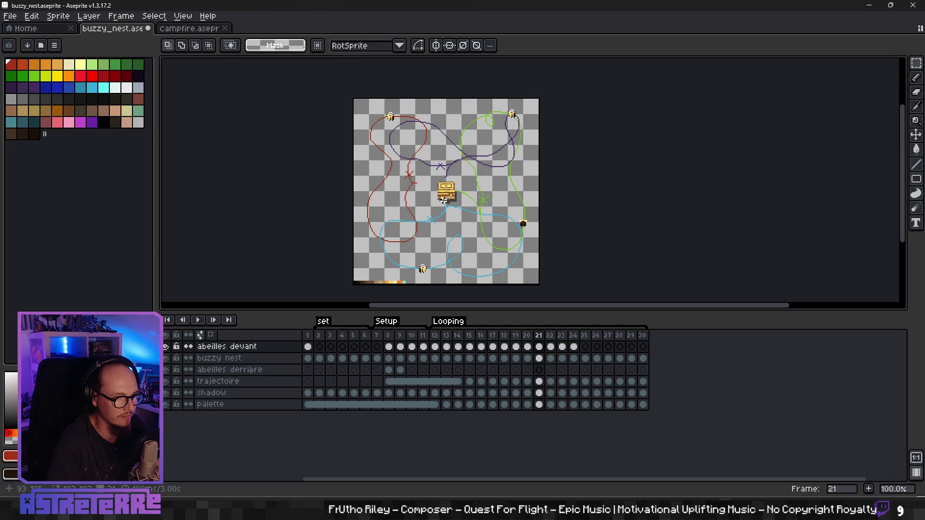
{"action": "key", "text": "Return"}
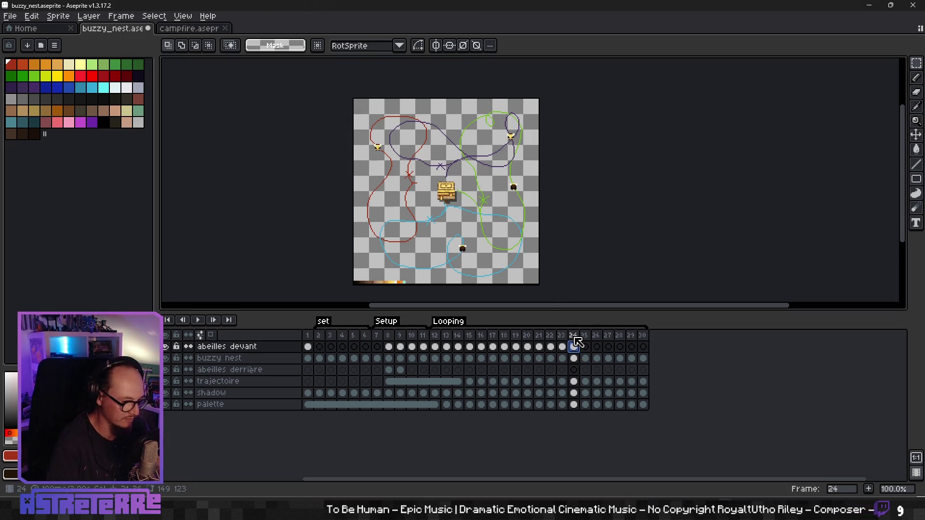
On frame 24, move the dark bee up and left along the blue path
{"action": "left_click", "coordinate": [585, 346]}
{"action": "left_click_drag", "start_coordinate": [517, 234], "coordinate": [497, 247]}
{"action": "key", "text": "Left"}
{"action": "key", "text": "Left"}
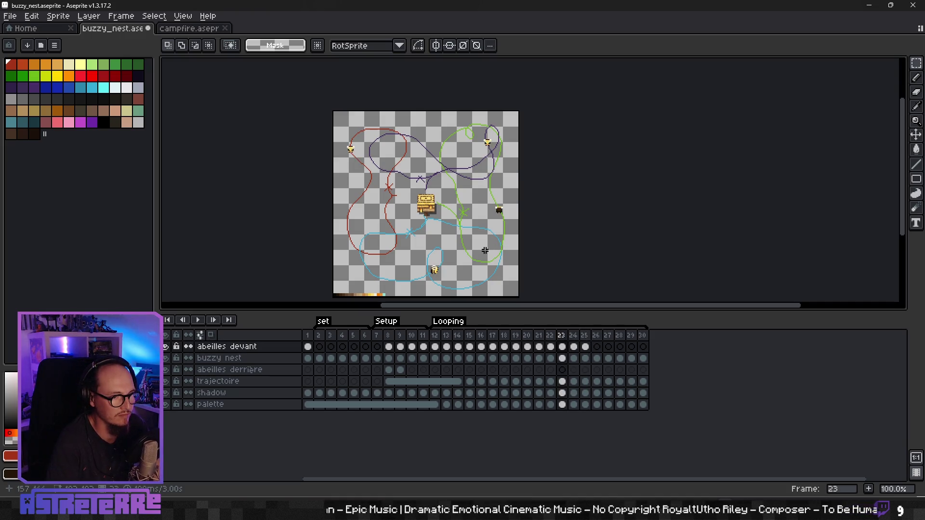
{"action": "key", "text": "Left"}
{"action": "key", "text": "Left"}
{"action": "key", "text": "Right"}
{"action": "key", "text": "Right"}
{"action": "key", "text": "Right"}
{"action": "scroll", "coordinate": [437, 261], "scroll_direction": "up", "scroll_amount": 3}
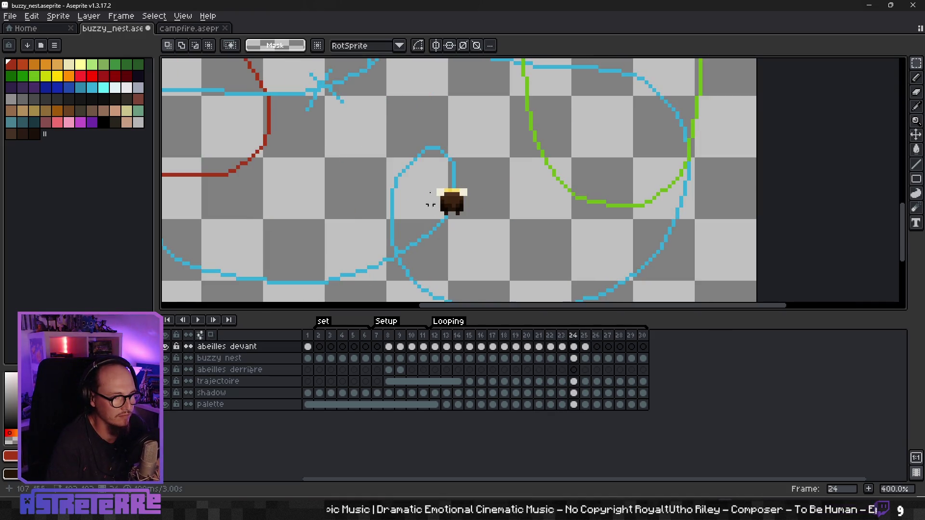
{"action": "left_click_drag", "start_coordinate": [414, 167], "coordinate": [493, 233]}
{"action": "mouse_move", "coordinate": [453, 197]}
{"action": "left_mouse_down"}
{"action": "mouse_move", "coordinate": [440, 157]}
{"action": "mouse_move", "coordinate": [445, 168]}
{"action": "left_mouse_up"}
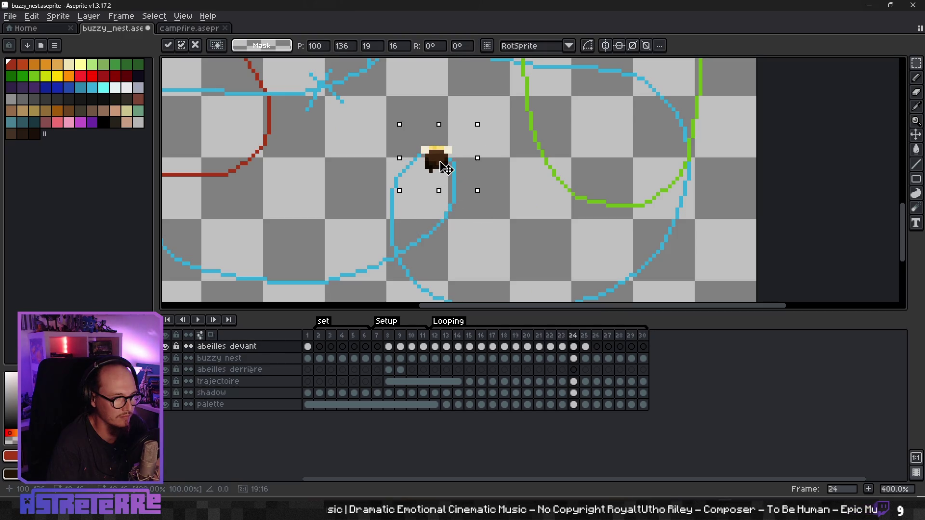
{"action": "left_click", "coordinate": [495, 206]}
{"action": "scroll", "coordinate": [493, 208], "scroll_direction": "down", "scroll_amount": 5}
{"action": "scroll", "coordinate": [492, 208], "scroll_direction": "up", "scroll_amount": 3}
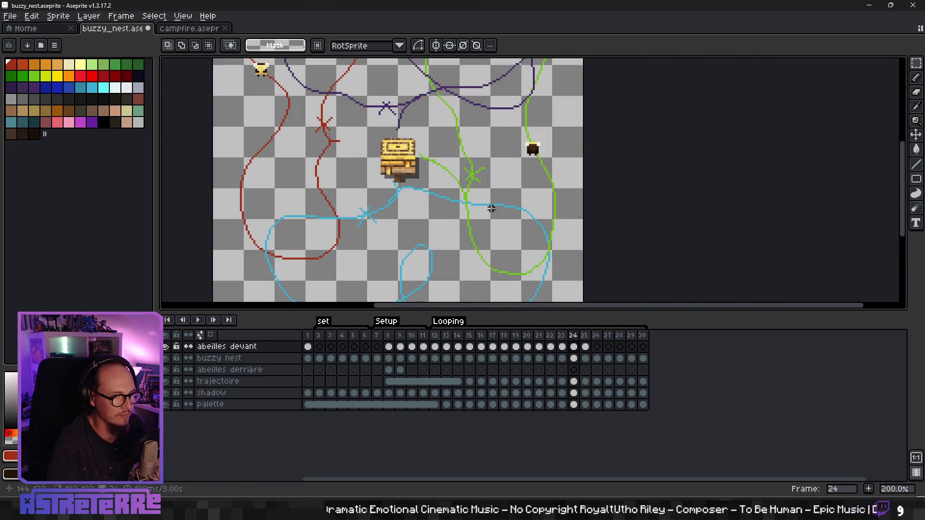
{"action": "scroll", "coordinate": [474, 220], "scroll_direction": "down", "scroll_amount": 1}
Bring a bee from frame 1 into frame 25 and place it on the blue path near bottom centre
{"action": "left_click", "coordinate": [308, 346]}
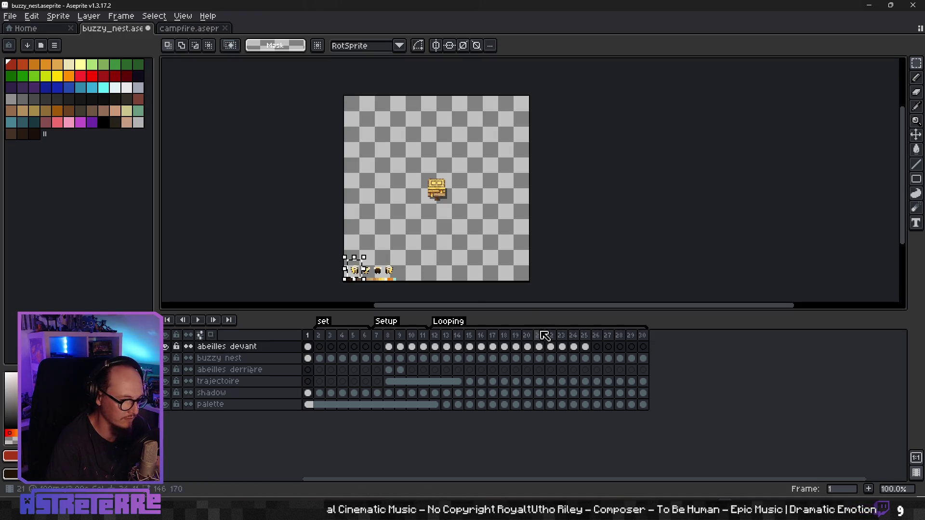
{"action": "left_click", "coordinate": [585, 347]}
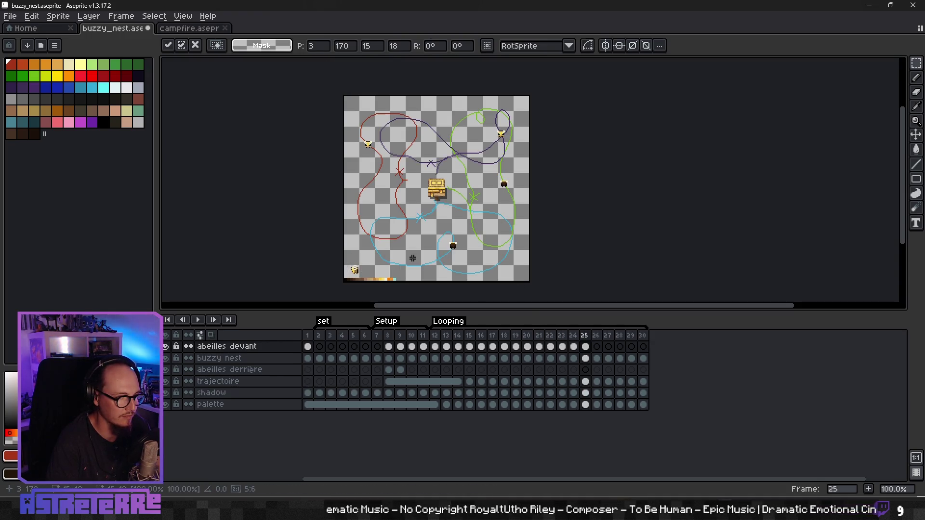
{"action": "key", "text": "Return"}
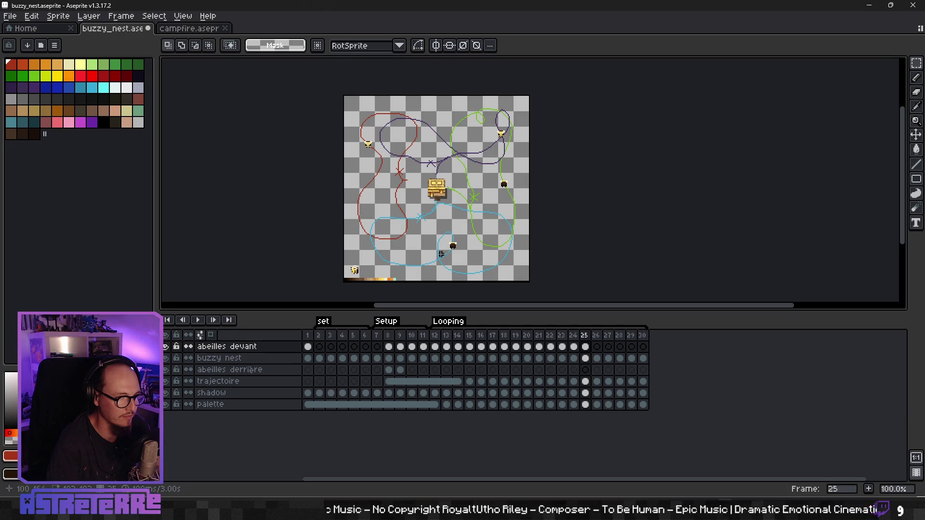
{"action": "key", "text": "ctrl+z"}
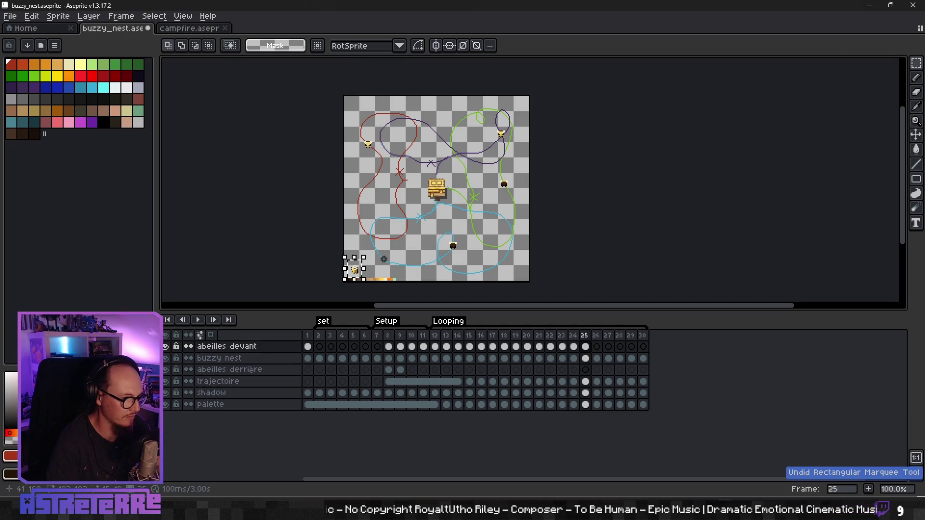
{"action": "left_click_drag", "start_coordinate": [360, 279], "coordinate": [455, 242]}
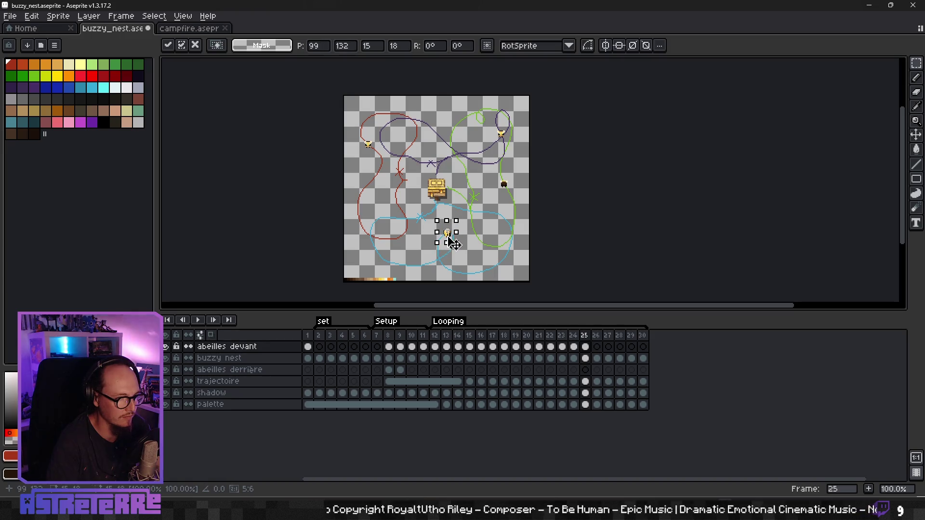
{"action": "key", "text": "Return"}
{"action": "scroll", "coordinate": [479, 247], "scroll_direction": "up", "scroll_amount": 2}
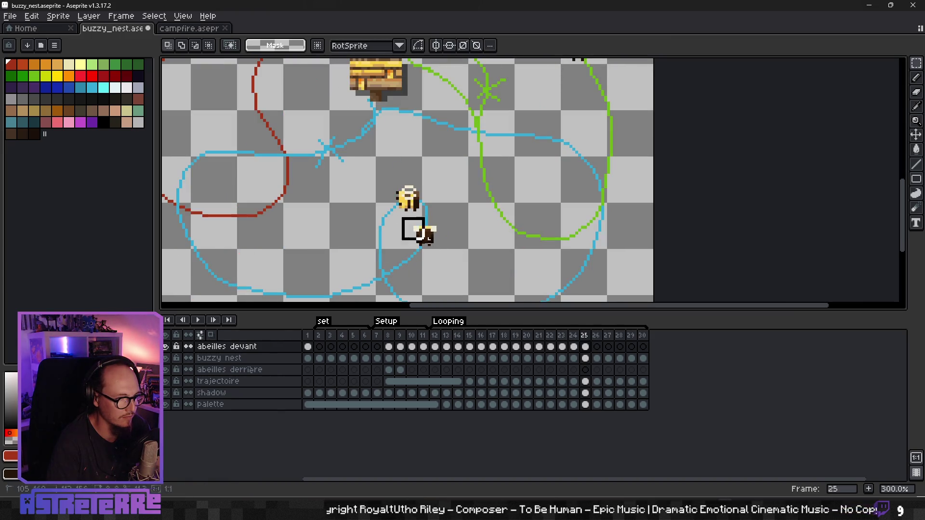
{"action": "key", "text": "ctrl+z"}
{"action": "key", "text": "ctrl+z"}
{"action": "scroll", "coordinate": [455, 243], "scroll_direction": "down", "scroll_amount": 2}
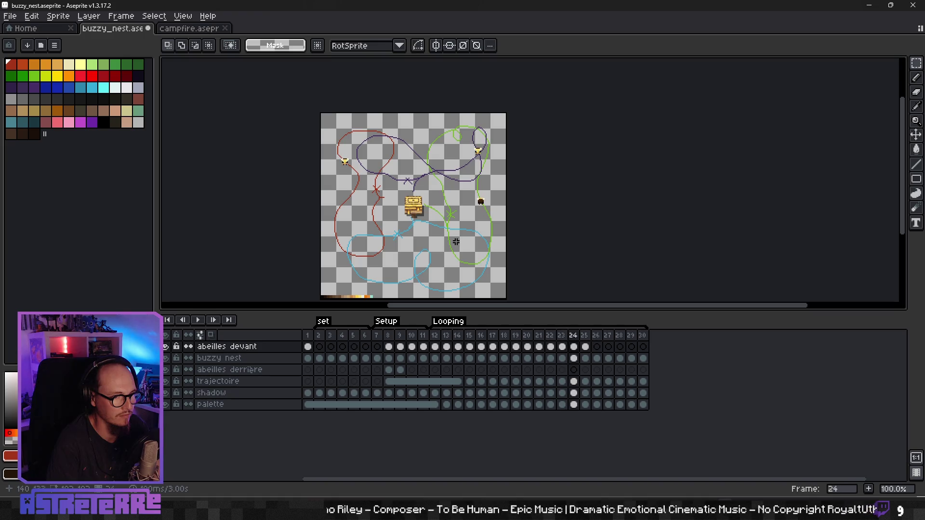
Compare the bee positions across frames 23, 24 and 25
{"action": "key", "text": "Left"}
{"action": "key", "text": "Left"}
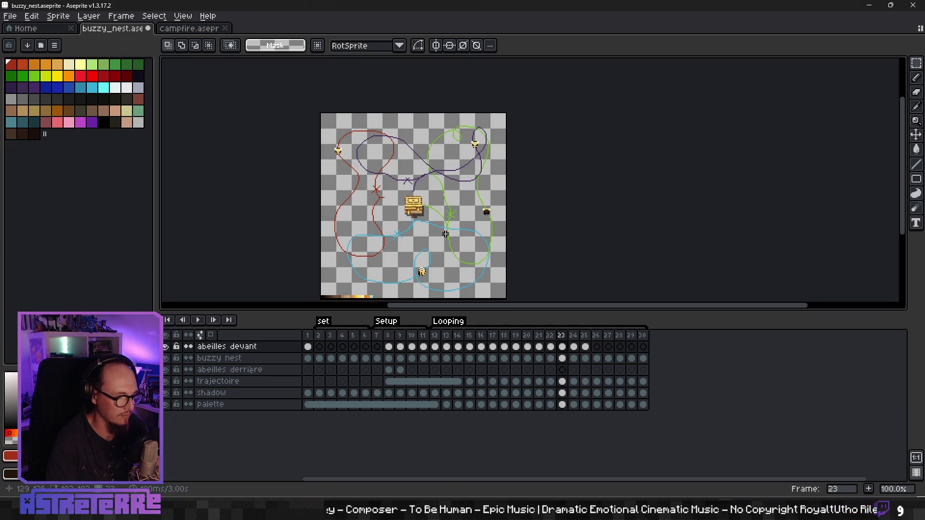
{"action": "key", "text": "ctrl+z"}
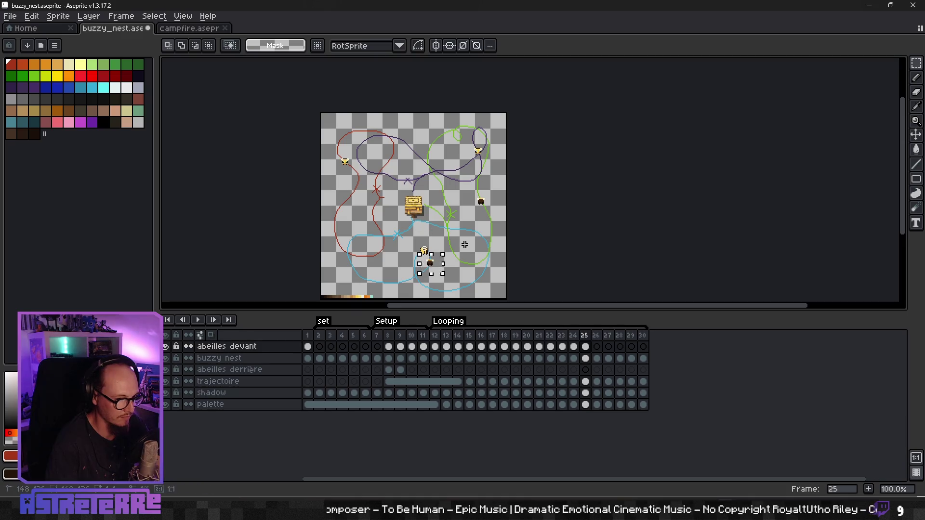
{"action": "key", "text": "ctrl+z"}
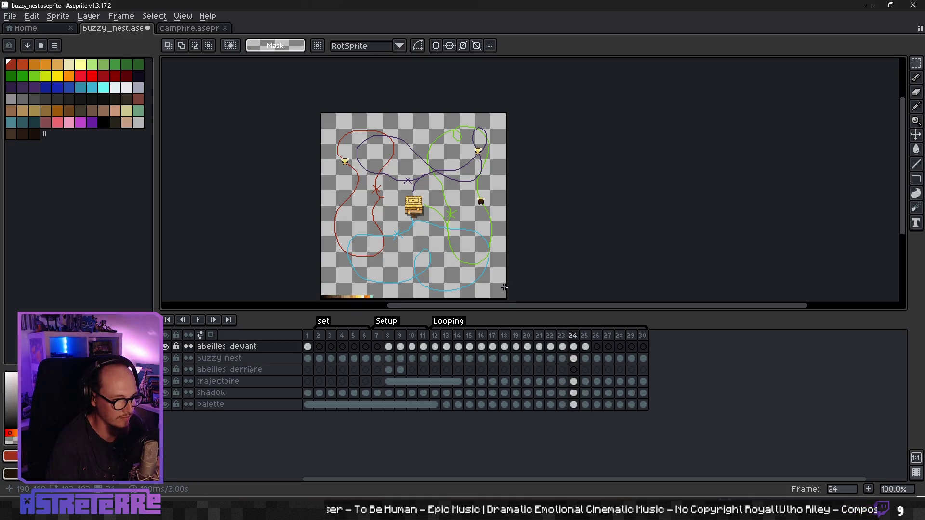
{"action": "key", "text": "ctrl+z"}
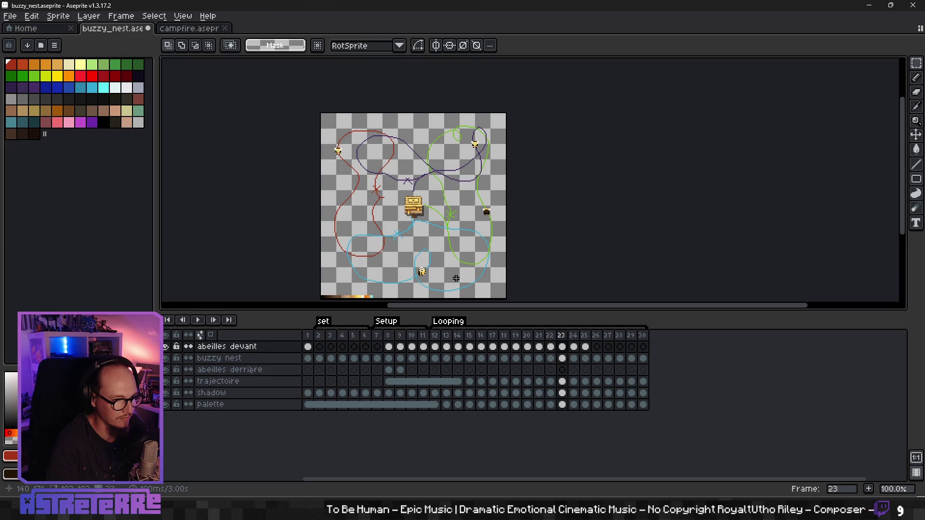
{"action": "key", "text": "Right"}
{"action": "key", "text": "Right"}
{"action": "scroll", "coordinate": [441, 274], "scroll_direction": "up", "scroll_amount": 2}
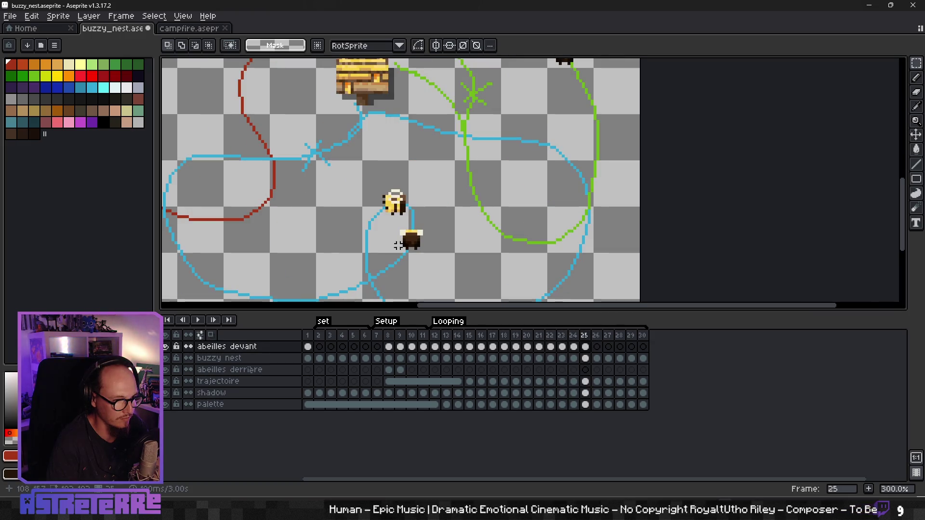
Cut the dark bee from frame 25 and paste it in place on frame 24
{"action": "left_click_drag", "start_coordinate": [386, 222], "coordinate": [437, 261]}
{"action": "key", "text": "ctrl+x"}
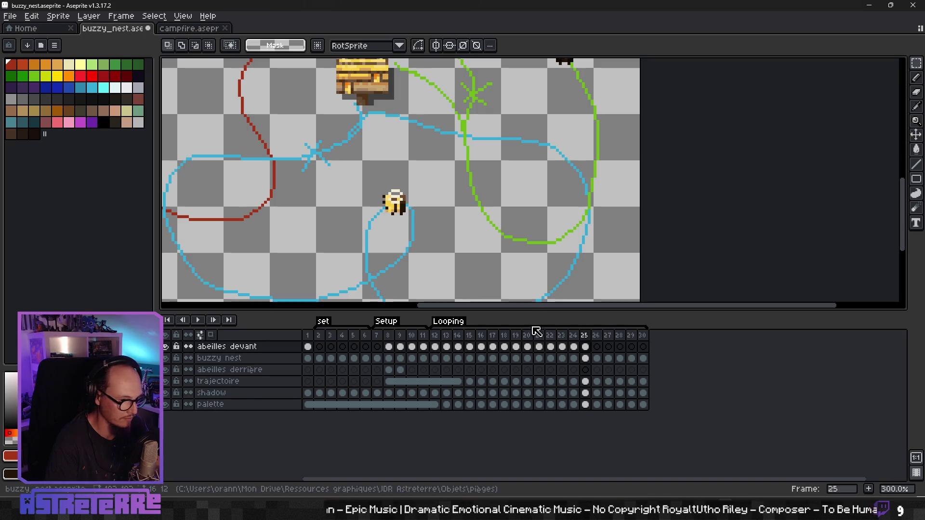
{"action": "key", "text": "Left"}
{"action": "key", "text": "ctrl+v"}
{"action": "left_click", "coordinate": [489, 254]}
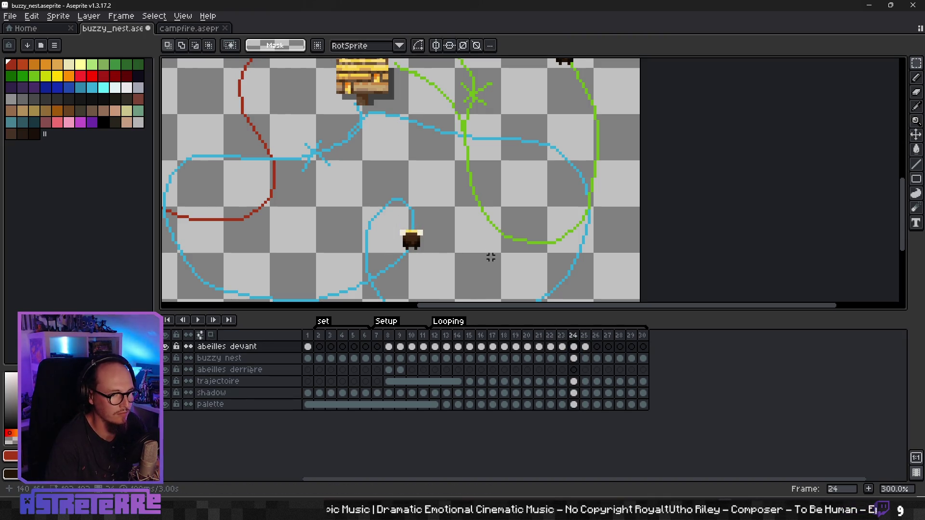
Step through the earlier frames to review the bees' motion
{"action": "key", "text": "Left"}
{"action": "scroll", "coordinate": [491, 257], "scroll_direction": "down", "scroll_amount": 3}
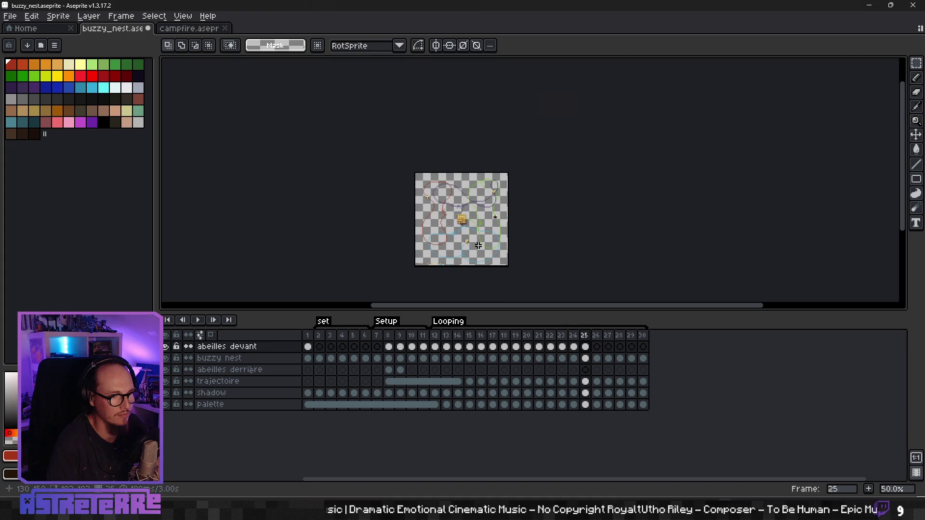
{"action": "key", "text": "Left"}
{"action": "scroll", "coordinate": [478, 245], "scroll_direction": "up", "scroll_amount": 1}
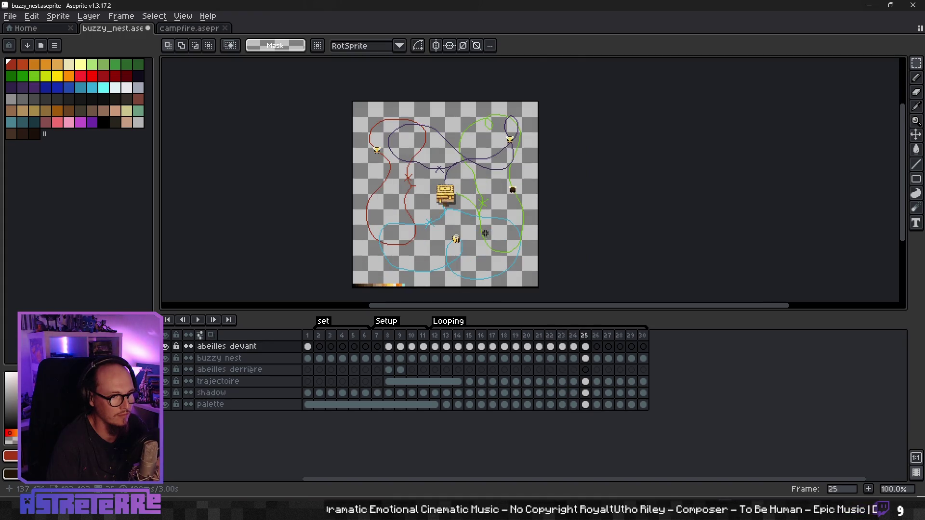
{"action": "scroll", "coordinate": [481, 241], "scroll_direction": "up", "scroll_amount": 1}
{"action": "key", "text": "Left"}
On frame 25, move the top-right bee up along its path
{"action": "key", "text": "Right"}
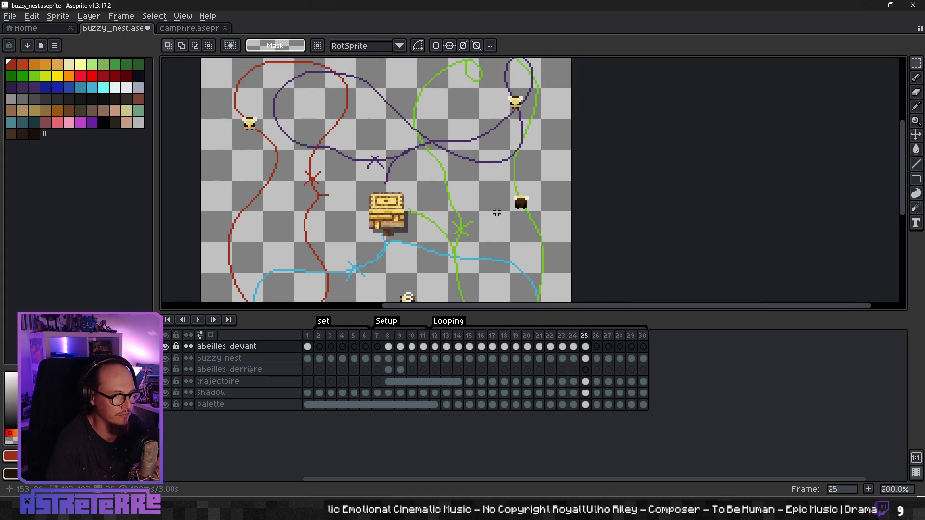
{"action": "mouse_move", "coordinate": [541, 216]}
{"action": "left_mouse_down"}
{"action": "mouse_move", "coordinate": [492, 138]}
{"action": "mouse_move", "coordinate": [527, 193]}
{"action": "left_mouse_up"}
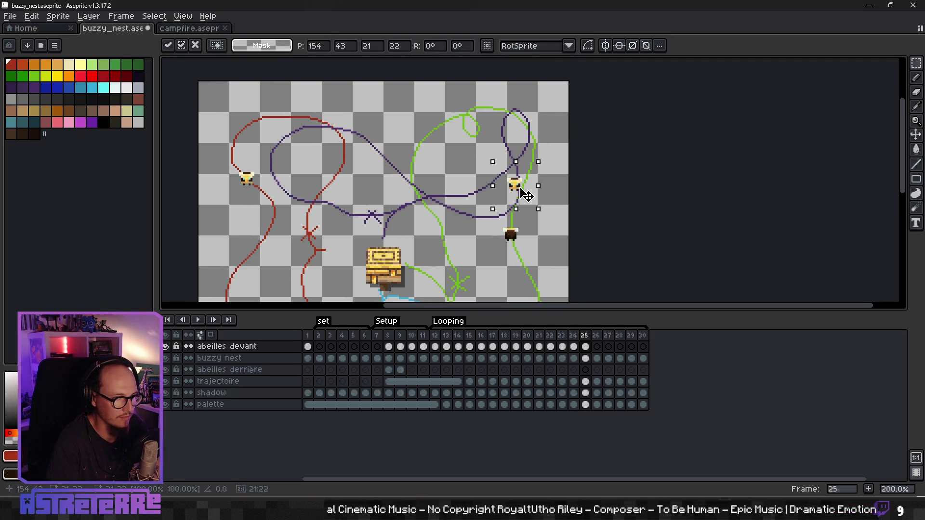
{"action": "left_click", "coordinate": [546, 226]}
{"action": "scroll", "coordinate": [543, 232], "scroll_direction": "up", "scroll_amount": 1}
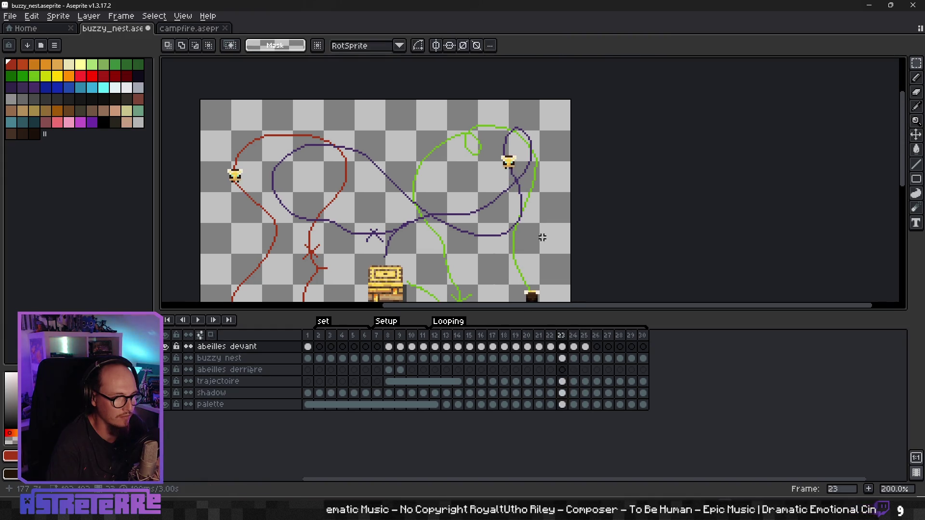
After comparing with frame 23, reposition the left bee on the red path in frame 25
{"action": "key", "text": "Left"}
{"action": "key", "text": "Left"}
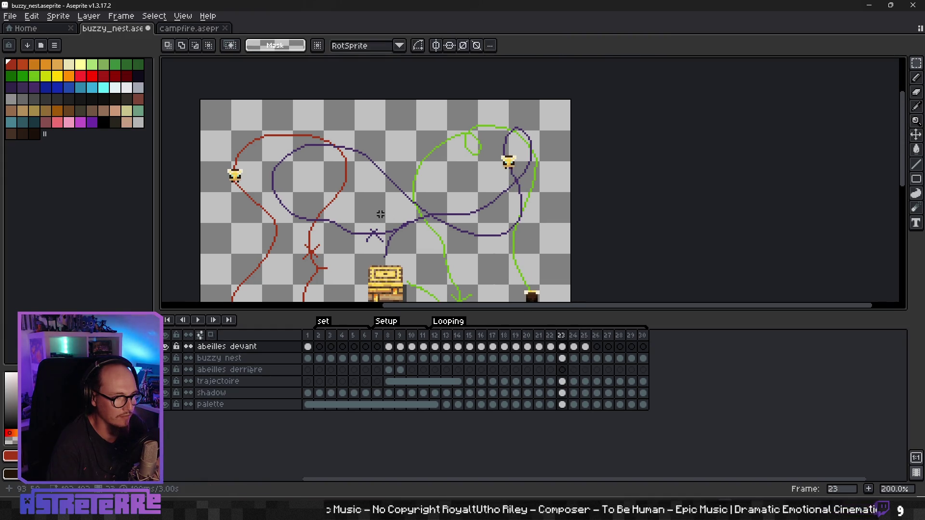
{"action": "key", "text": "Right"}
{"action": "key", "text": "Right"}
{"action": "left_click_drag", "start_coordinate": [223, 180], "coordinate": [284, 236]}
{"action": "left_click", "coordinate": [268, 220]}
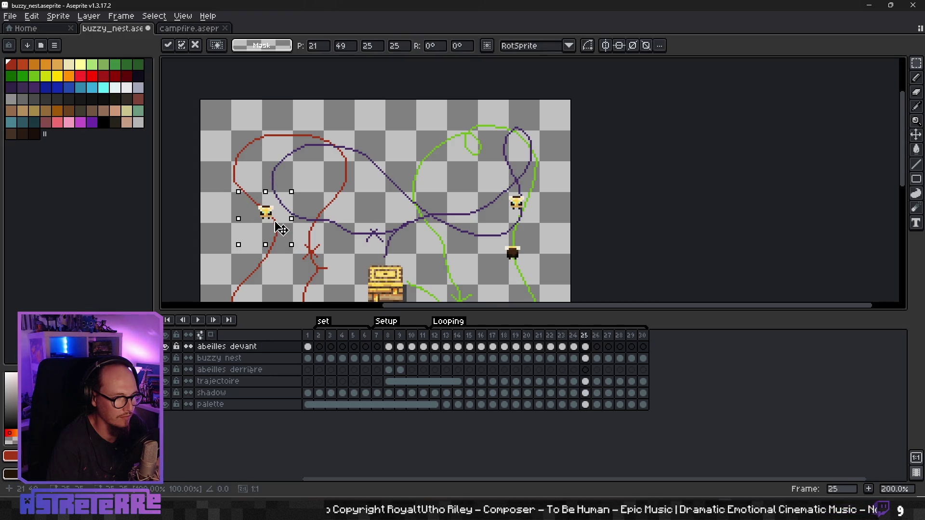
{"action": "left_click", "coordinate": [305, 237]}
Bring the lower part of the sprite into view and select the front bees' frame 25 cel
{"action": "scroll", "coordinate": [309, 226], "scroll_direction": "down", "scroll_amount": 4}
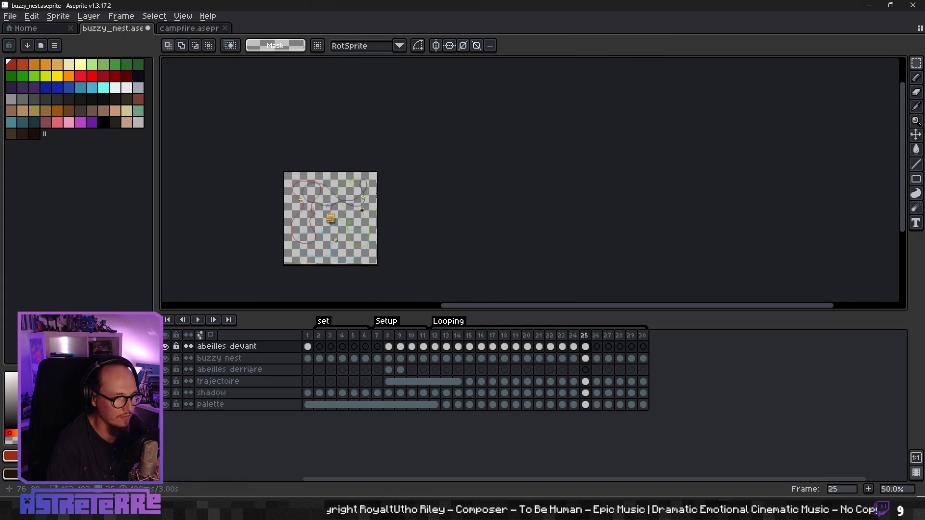
{"action": "scroll", "coordinate": [322, 203], "scroll_direction": "up", "scroll_amount": 4}
{"action": "left_click_drag", "start_coordinate": [293, 218], "coordinate": [319, 158]}
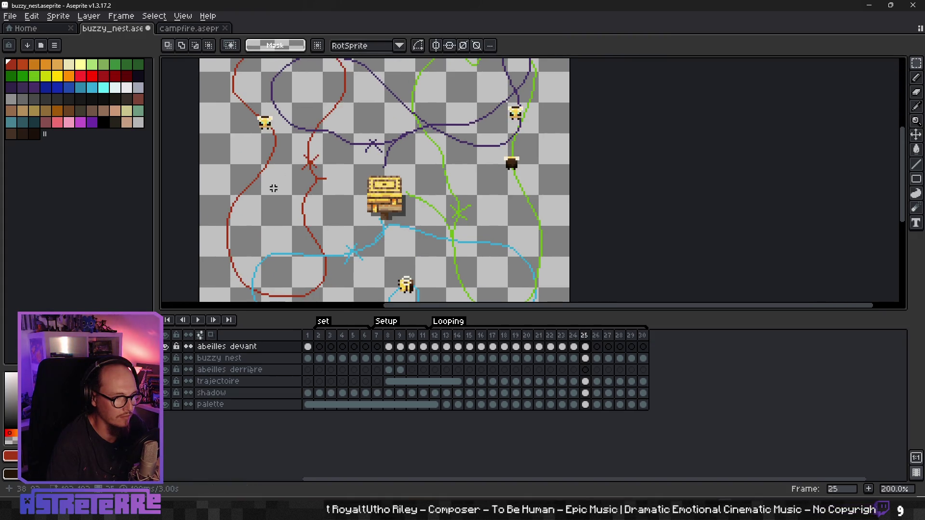
{"action": "scroll", "coordinate": [405, 226], "scroll_direction": "down", "scroll_amount": 2}
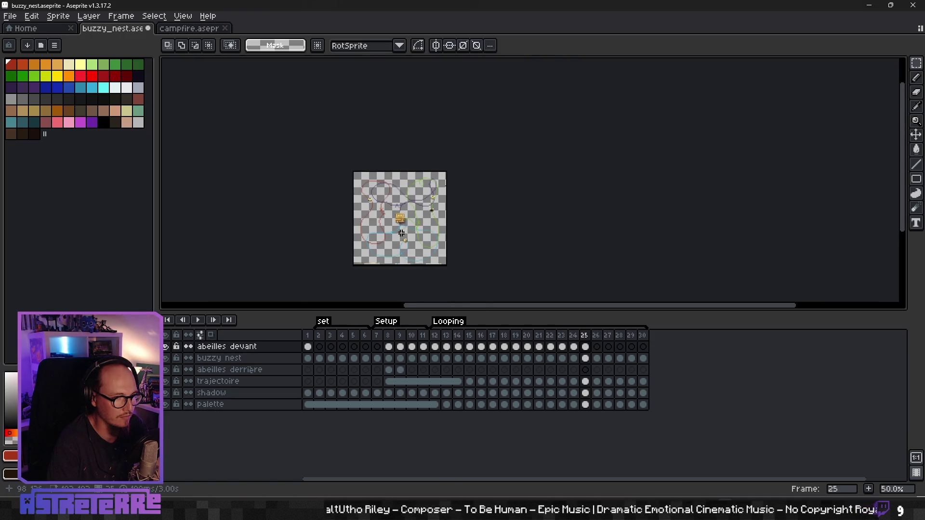
{"action": "scroll", "coordinate": [399, 217], "scroll_direction": "up", "scroll_amount": 1}
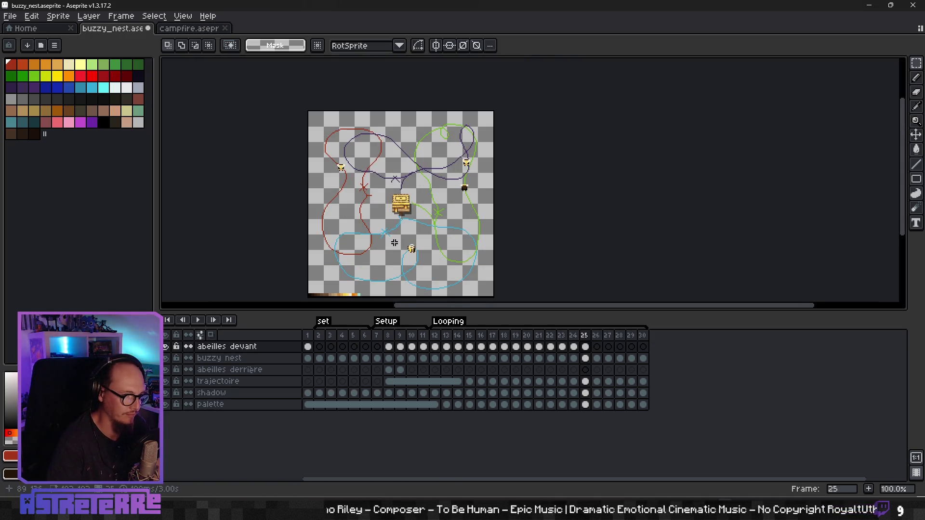
{"action": "left_click", "coordinate": [585, 348]}
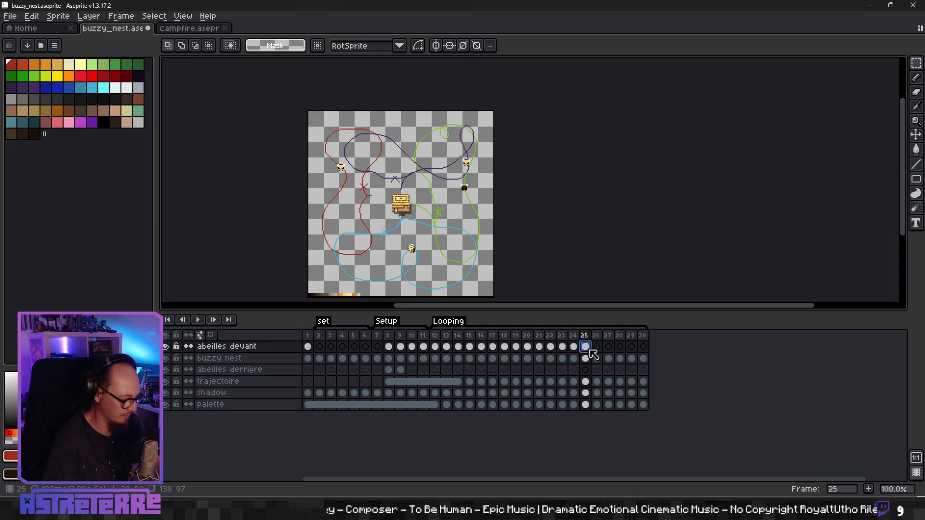
On frame 26, move the dark bee up beside its trail
{"action": "left_click", "coordinate": [597, 348]}
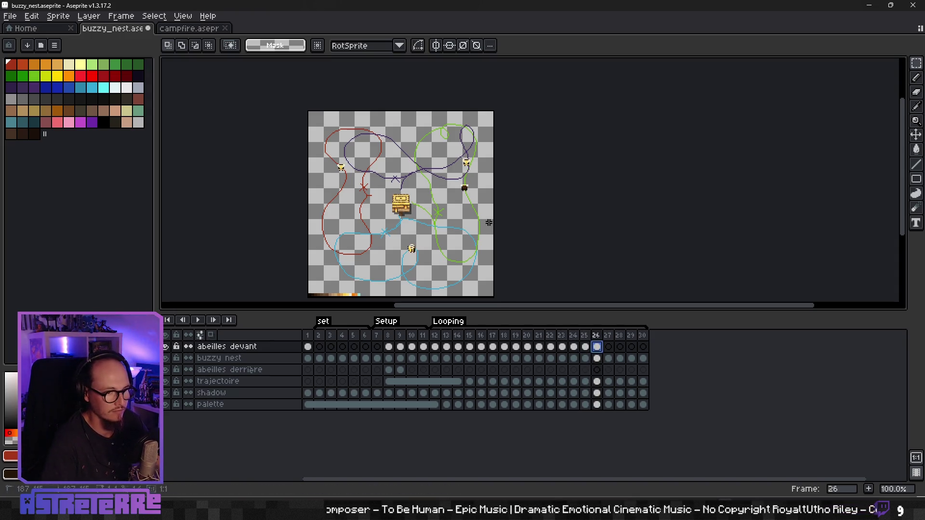
{"action": "scroll", "coordinate": [465, 200], "scroll_direction": "up", "scroll_amount": 1}
{"action": "scroll", "coordinate": [458, 231], "scroll_direction": "up", "scroll_amount": 2}
{"action": "mouse_move", "coordinate": [429, 234]}
{"action": "left_mouse_down"}
{"action": "mouse_move", "coordinate": [480, 276]}
{"action": "mouse_move", "coordinate": [498, 216]}
{"action": "left_mouse_up"}
{"action": "mouse_move", "coordinate": [437, 111]}
{"action": "left_mouse_down"}
{"action": "mouse_move", "coordinate": [500, 170]}
{"action": "mouse_move", "coordinate": [459, 209]}
{"action": "left_mouse_up"}
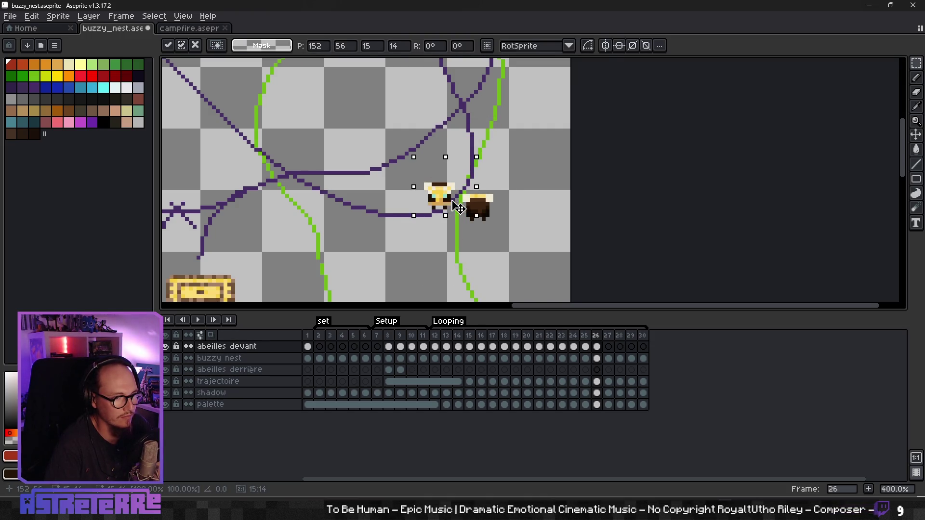
{"action": "key", "text": "Return"}
{"action": "key", "text": "Return"}
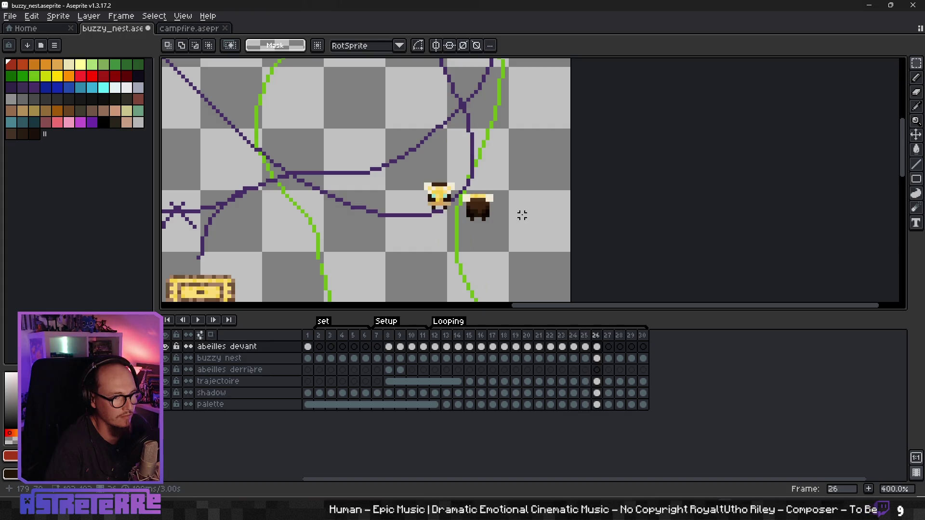
Select the bee on the blue path, then clear the selection
{"action": "scroll", "coordinate": [514, 224], "scroll_direction": "down", "scroll_amount": 3}
{"action": "scroll", "coordinate": [502, 267], "scroll_direction": "down", "scroll_amount": 1}
{"action": "scroll", "coordinate": [434, 193], "scroll_direction": "up", "scroll_amount": 1}
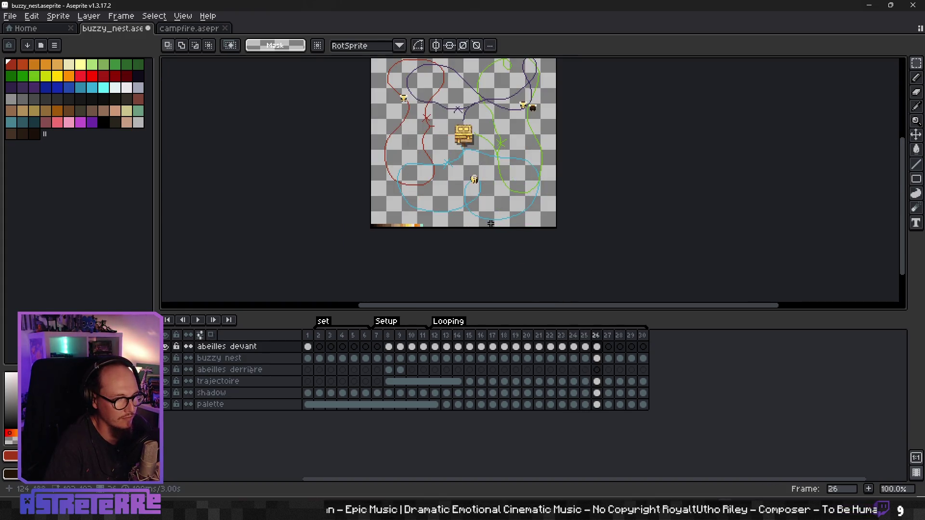
{"action": "scroll", "coordinate": [415, 160], "scroll_direction": "up", "scroll_amount": 1}
{"action": "left_click_drag", "start_coordinate": [415, 148], "coordinate": [460, 196]}
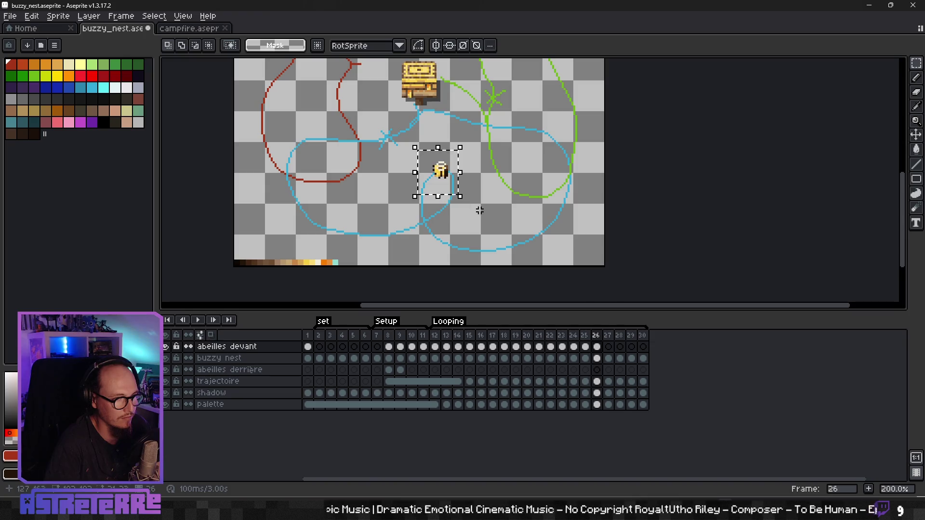
{"action": "key", "text": "Return"}
Take a movable copy of the front bee and move it along the blue path
{"action": "scroll", "coordinate": [479, 210], "scroll_direction": "down", "scroll_amount": 2}
{"action": "scroll", "coordinate": [507, 145], "scroll_direction": "up", "scroll_amount": 3}
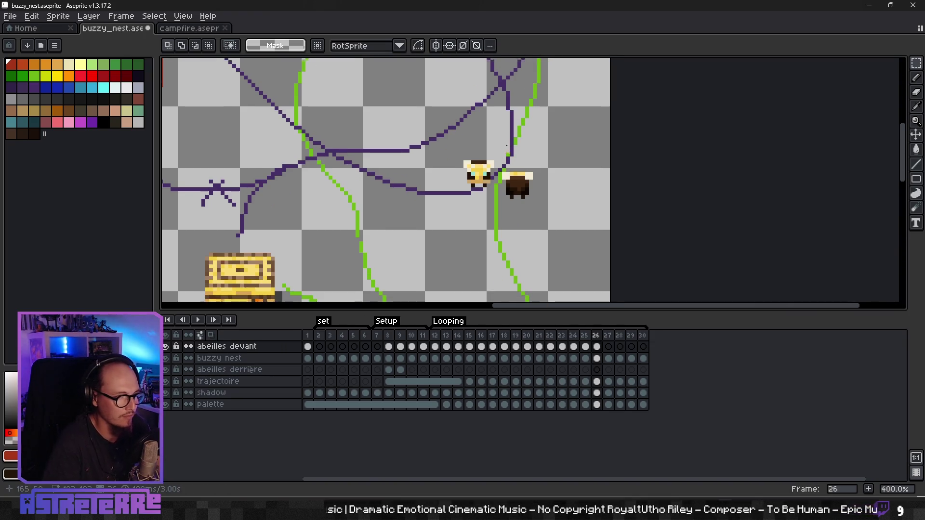
{"action": "left_click_drag", "start_coordinate": [448, 147], "coordinate": [500, 200]}
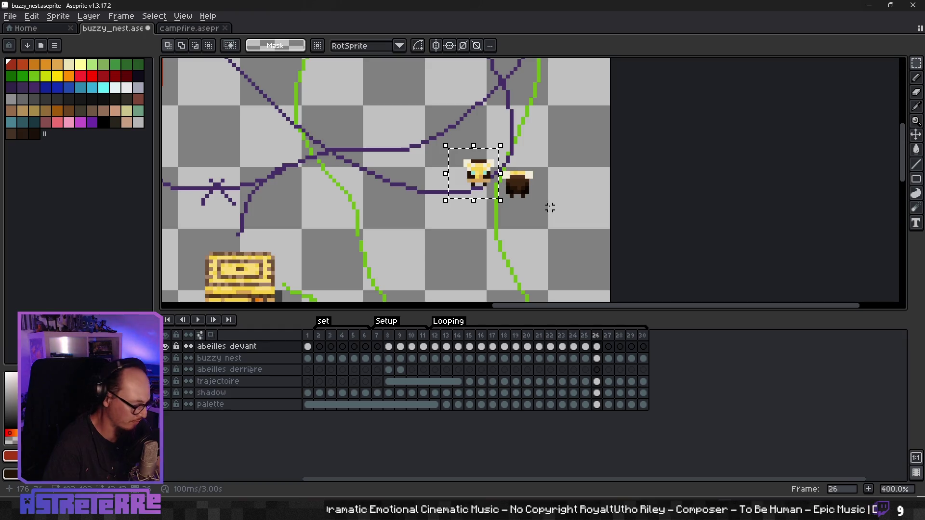
{"action": "scroll", "coordinate": [469, 234], "scroll_direction": "down", "scroll_amount": 1}
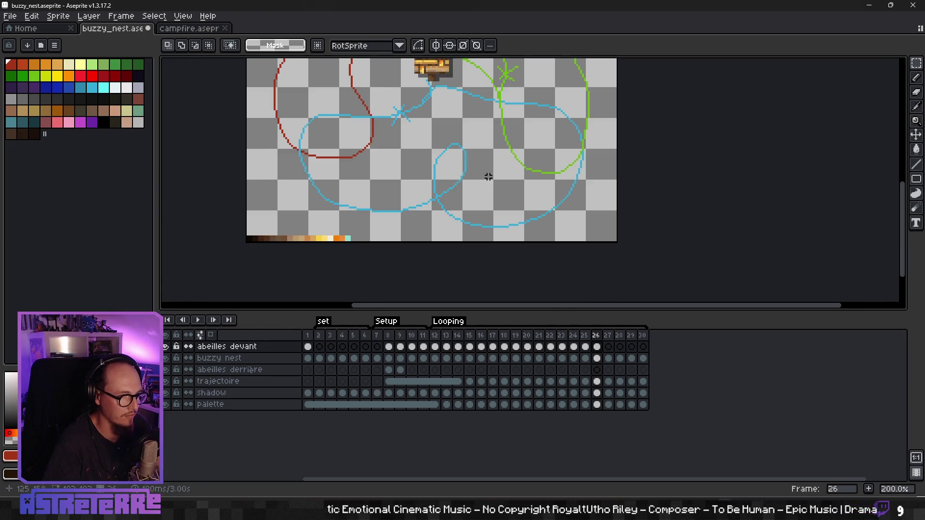
{"action": "key", "text": "ctrl+v"}
{"action": "left_click_drag", "start_coordinate": [547, 180], "coordinate": [437, 181]}
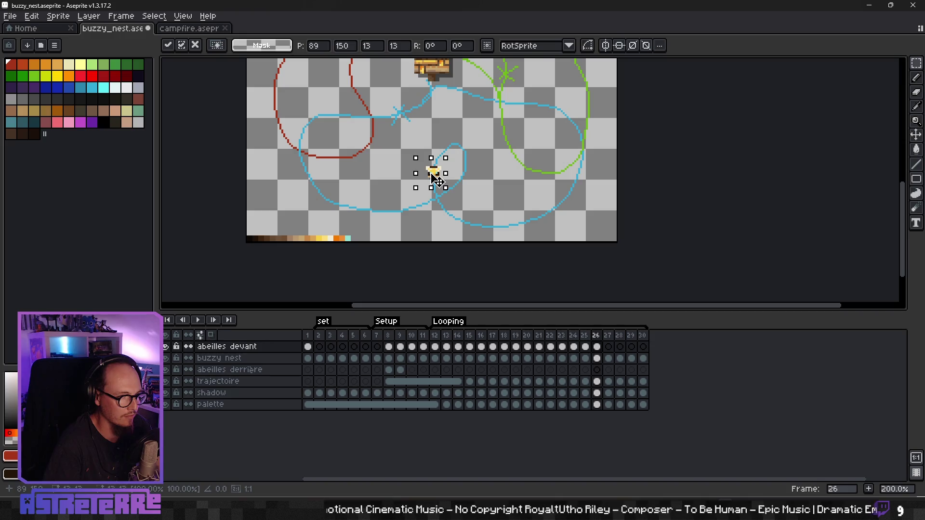
{"action": "key", "text": "Return"}
Move the bee down onto the red path and commit its new spot
{"action": "scroll", "coordinate": [490, 153], "scroll_direction": "down", "scroll_amount": 1}
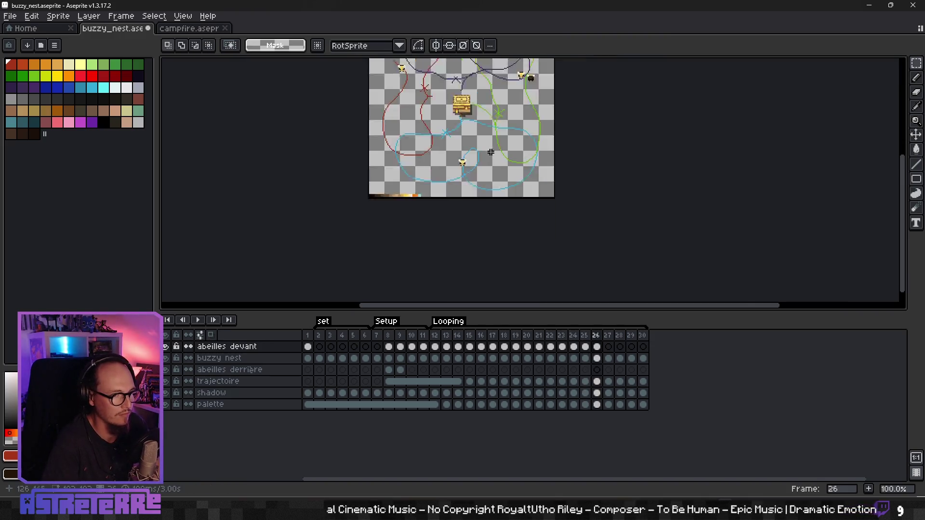
{"action": "scroll", "coordinate": [491, 153], "scroll_direction": "down", "scroll_amount": 1}
{"action": "scroll", "coordinate": [453, 164], "scroll_direction": "up", "scroll_amount": 1}
{"action": "scroll", "coordinate": [444, 169], "scroll_direction": "up", "scroll_amount": 1}
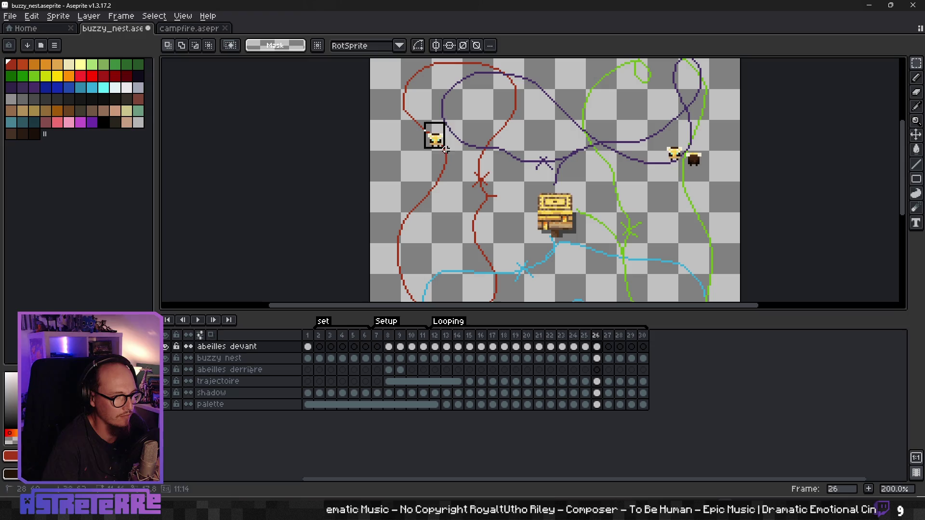
{"action": "left_click_drag", "start_coordinate": [446, 149], "coordinate": [448, 175]}
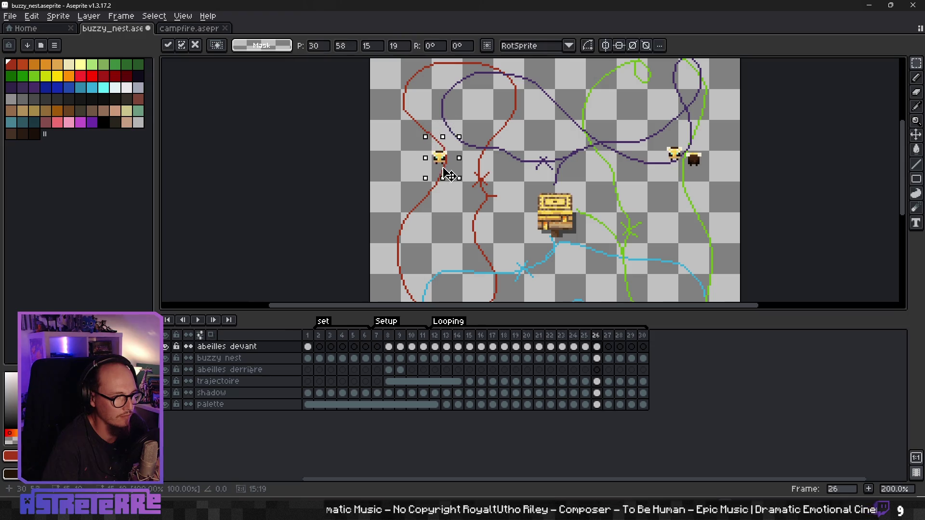
{"action": "left_click", "coordinate": [502, 183]}
{"action": "scroll", "coordinate": [569, 212], "scroll_direction": "right", "scroll_amount": 3}
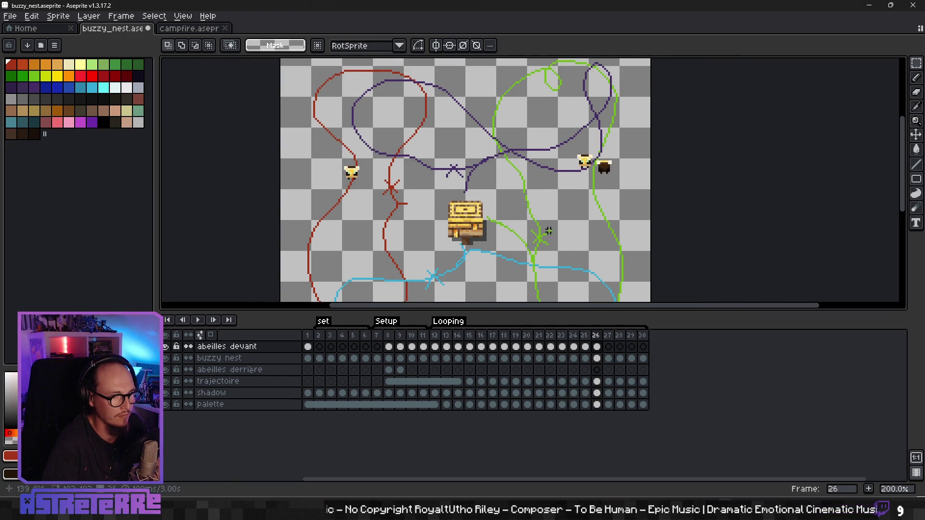
Paste the bees into frame 27 and shift the yellow bee left along the purple path
{"action": "left_click", "coordinate": [608, 347]}
{"action": "key", "text": "ctrl+v"}
{"action": "scroll", "coordinate": [580, 250], "scroll_direction": "up", "scroll_amount": 2}
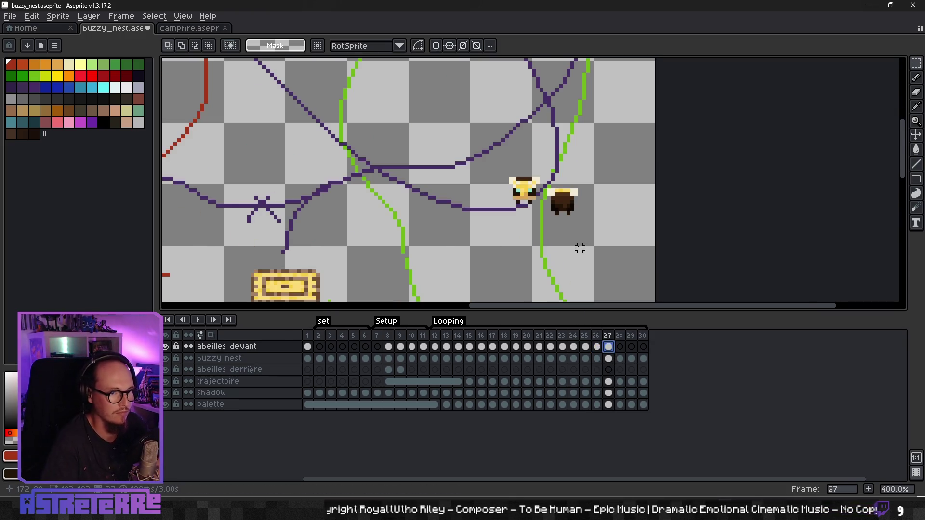
{"action": "left_click_drag", "start_coordinate": [533, 202], "coordinate": [501, 219]}
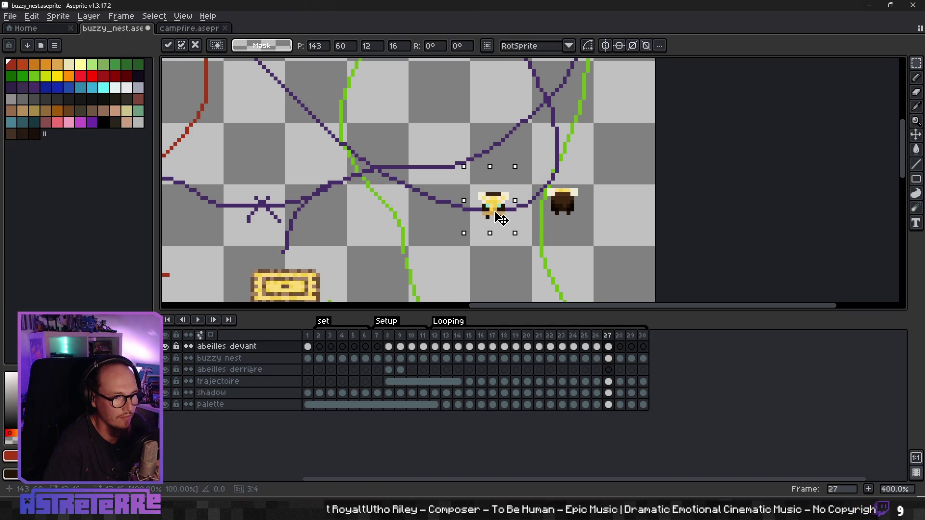
Move the dark bee up along the green path, undoing a stray copy first
{"action": "left_click_drag", "start_coordinate": [526, 170], "coordinate": [587, 217]}
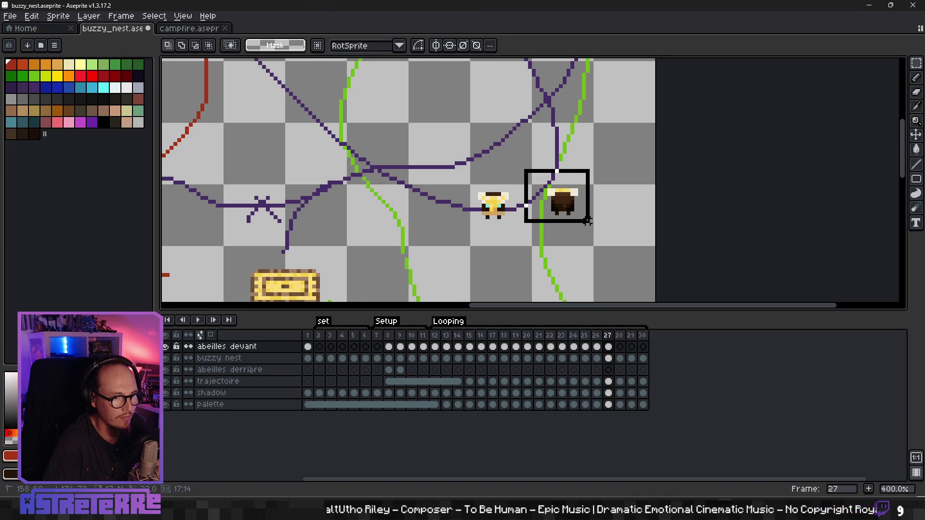
{"action": "key", "text": "ctrl+z"}
{"action": "key", "text": "ctrl+z"}
{"action": "mouse_move", "coordinate": [545, 175]}
{"action": "left_mouse_down"}
{"action": "mouse_move", "coordinate": [593, 221]}
{"action": "mouse_move", "coordinate": [580, 136]}
{"action": "left_mouse_up"}
{"action": "scroll", "coordinate": [584, 221], "scroll_direction": "down", "scroll_amount": 2}
{"action": "key", "text": "Return"}
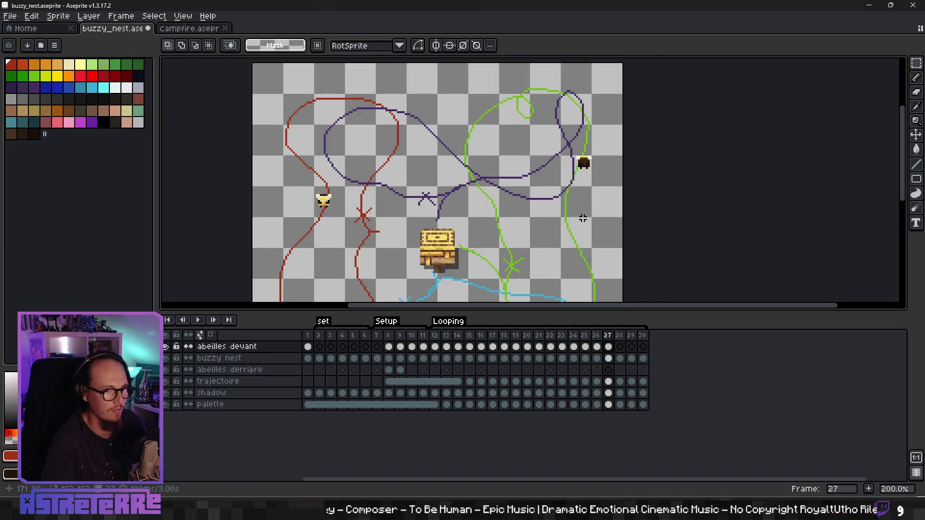
{"action": "scroll", "coordinate": [584, 220], "scroll_direction": "down", "scroll_amount": 2}
{"action": "scroll", "coordinate": [577, 241], "scroll_direction": "up", "scroll_amount": 1}
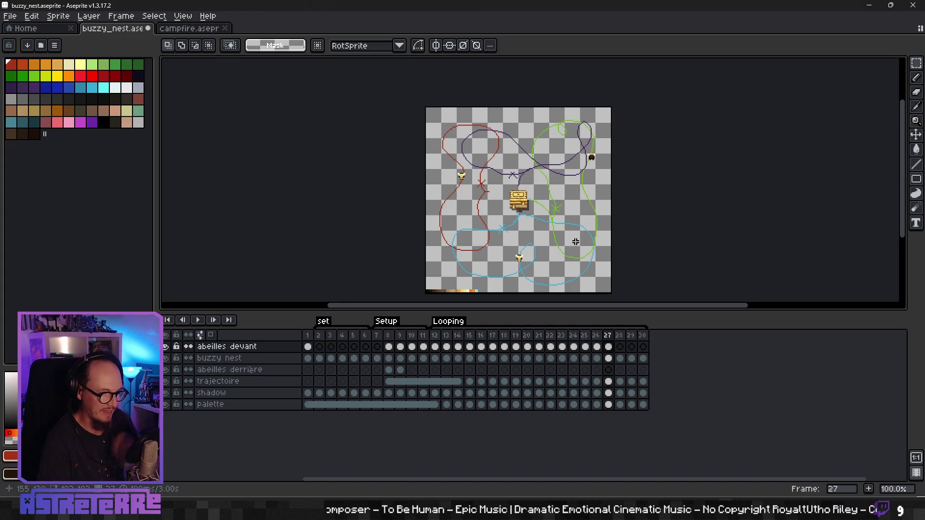
{"action": "key", "text": "Left"}
{"action": "key", "text": "Left"}
{"action": "key", "text": "Left"}
{"action": "key", "text": "Left"}
{"action": "key", "text": "Left"}
{"action": "key", "text": "Left"}
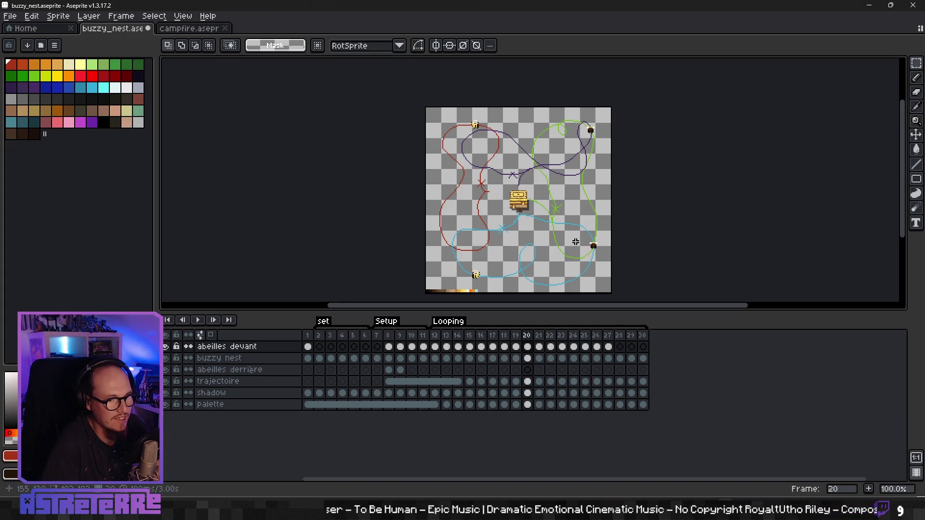
{"action": "key", "text": "Left"}
{"action": "key", "text": "Left"}
{"action": "key", "text": "Left"}
{"action": "key", "text": "Left"}
{"action": "key", "text": "Left"}
{"action": "key", "text": "Left"}
{"action": "key", "text": "Left"}
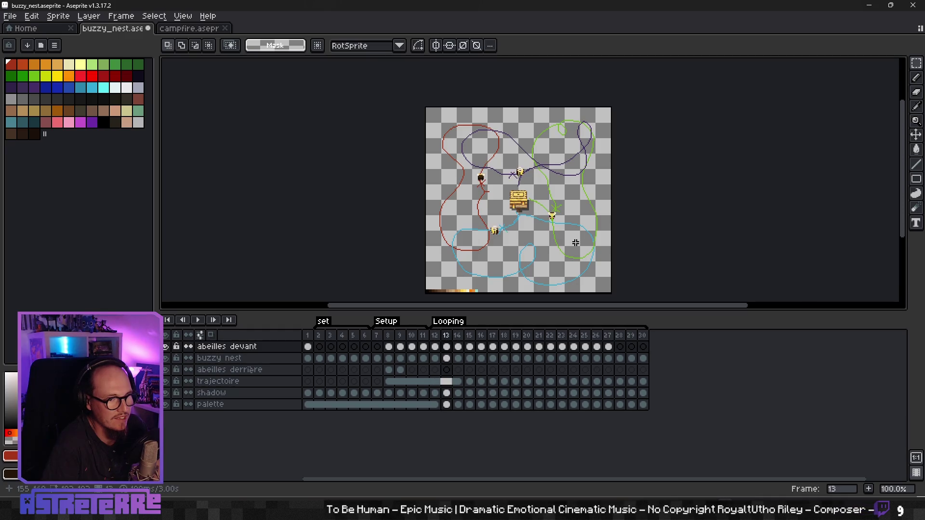
{"action": "key", "text": "Left"}
{"action": "key", "text": "Right"}
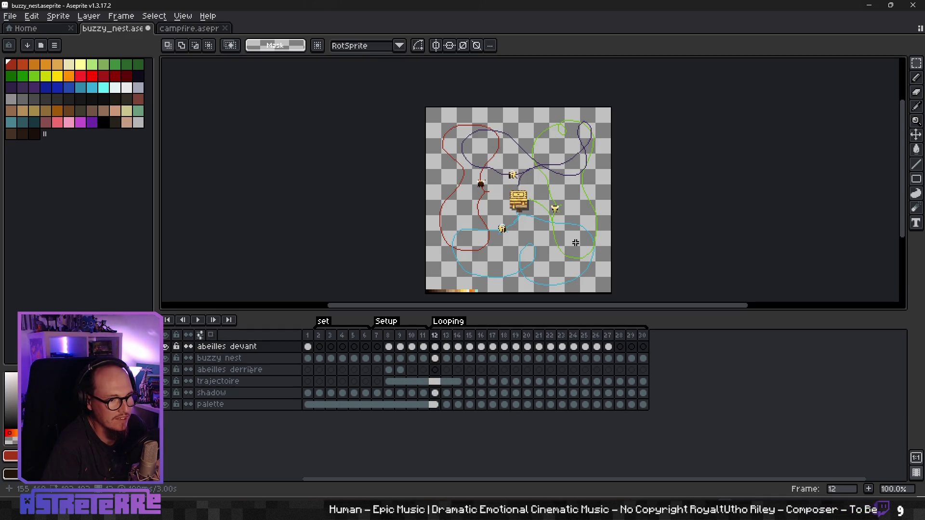
{"action": "key", "text": "Right"}
{"action": "key", "text": "Right"}
{"action": "key", "text": "Right"}
{"action": "key", "text": "Left"}
{"action": "key", "text": "Left"}
{"action": "key", "text": "Left"}
{"action": "key", "text": "Left"}
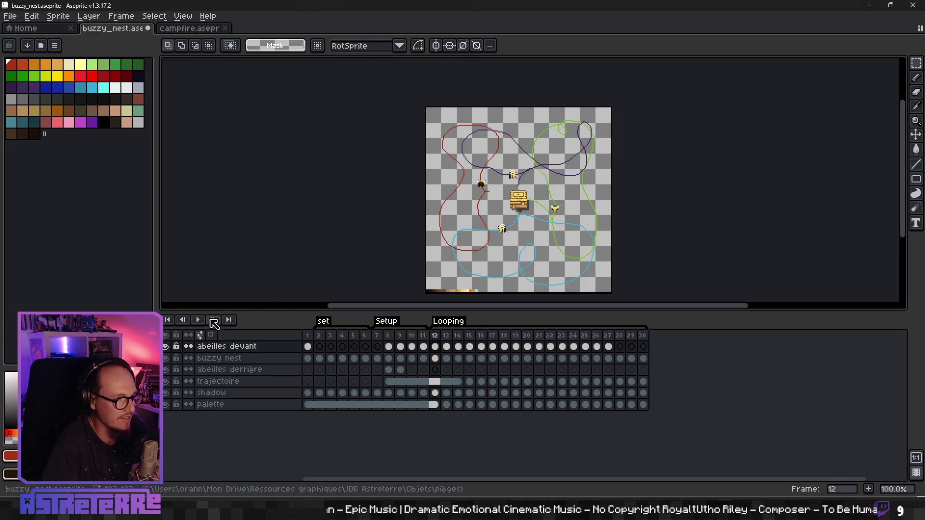
{"action": "key", "text": "Return"}
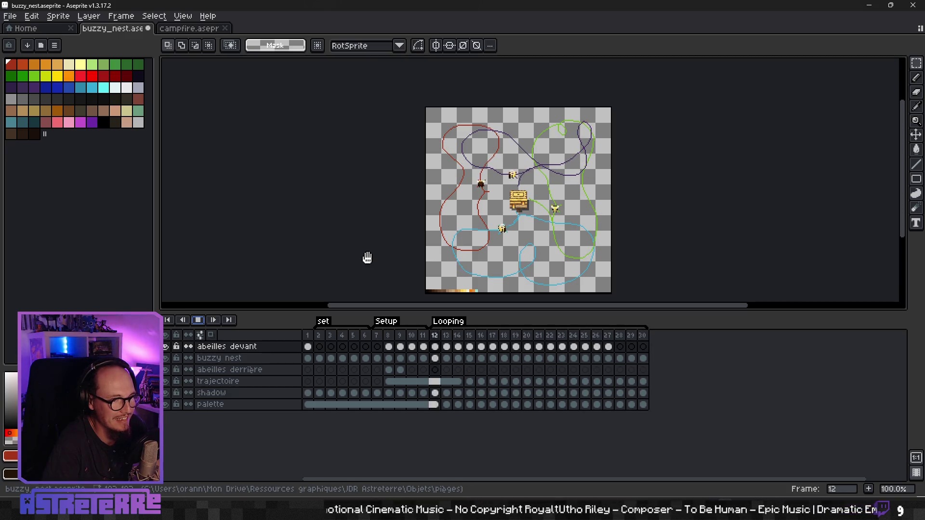
{"action": "left_click", "coordinate": [197, 319]}
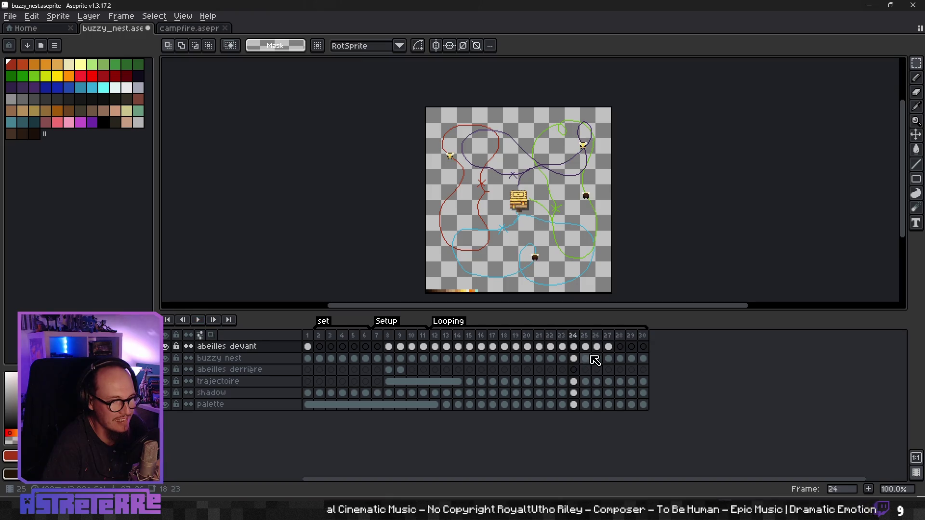
{"action": "left_click", "coordinate": [608, 358]}
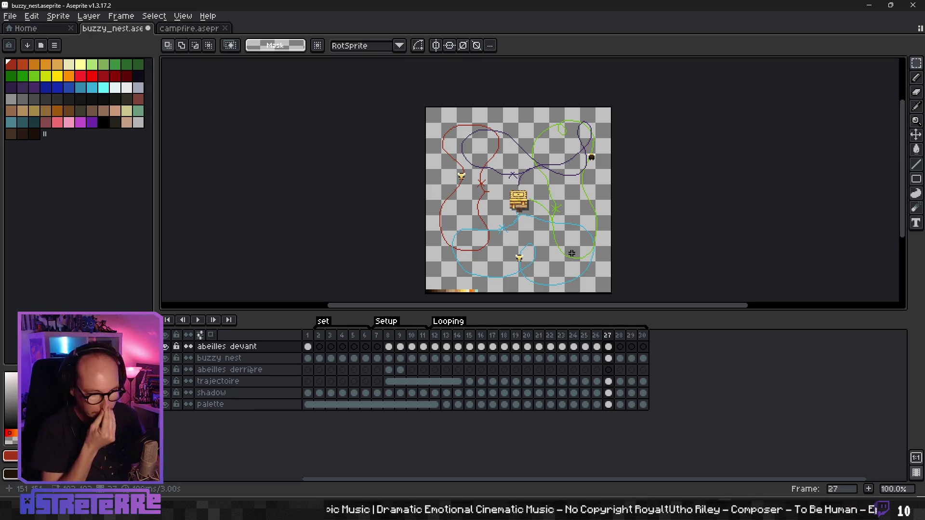
Step back and forth through the frames to preview the bees' motion
{"action": "scroll", "coordinate": [537, 246], "scroll_direction": "up", "scroll_amount": 1}
{"action": "scroll", "coordinate": [530, 184], "scroll_direction": "up", "scroll_amount": 2}
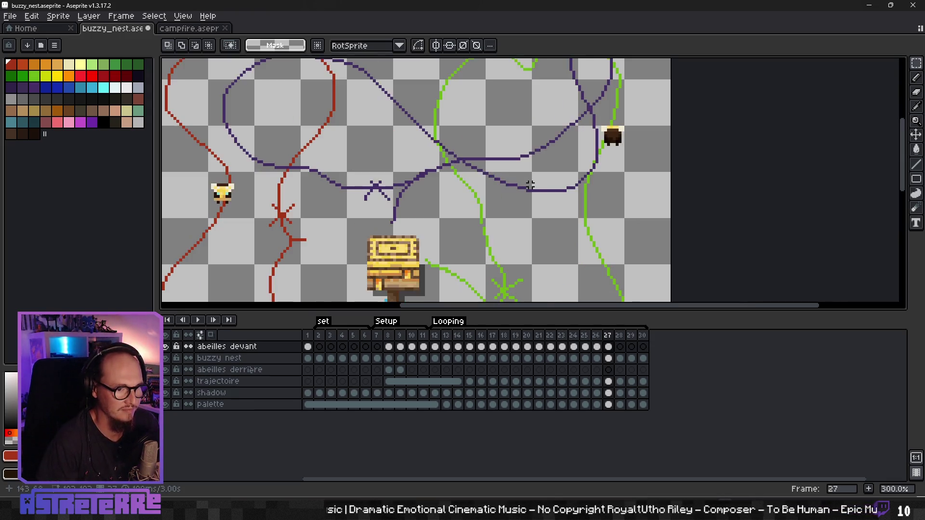
{"action": "scroll", "coordinate": [530, 185], "scroll_direction": "down", "scroll_amount": 2}
{"action": "key", "text": "Left"}
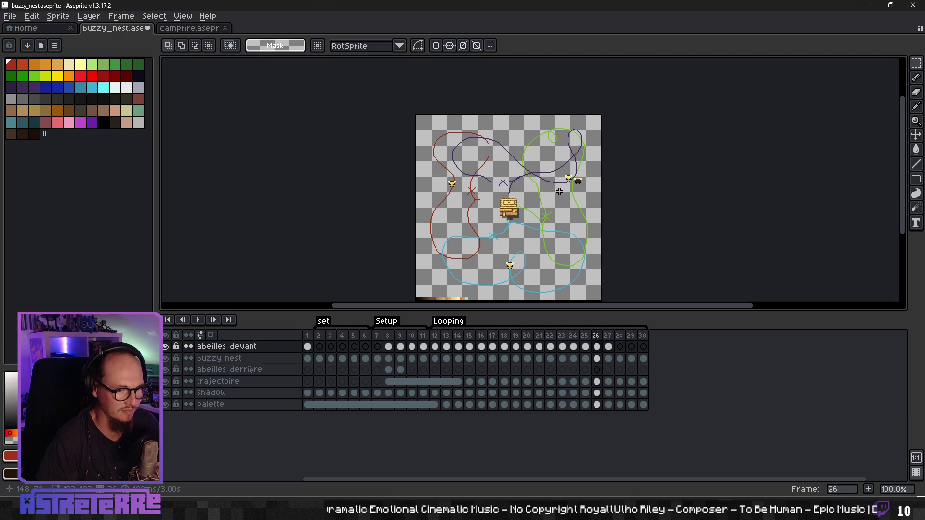
{"action": "key", "text": "Left"}
{"action": "key", "text": "Left"}
{"action": "key", "text": "Left"}
{"action": "key", "text": "Left"}
{"action": "key", "text": "Left"}
{"action": "key", "text": "Right"}
{"action": "key", "text": "Right"}
{"action": "key", "text": "Right"}
{"action": "key", "text": "Right"}
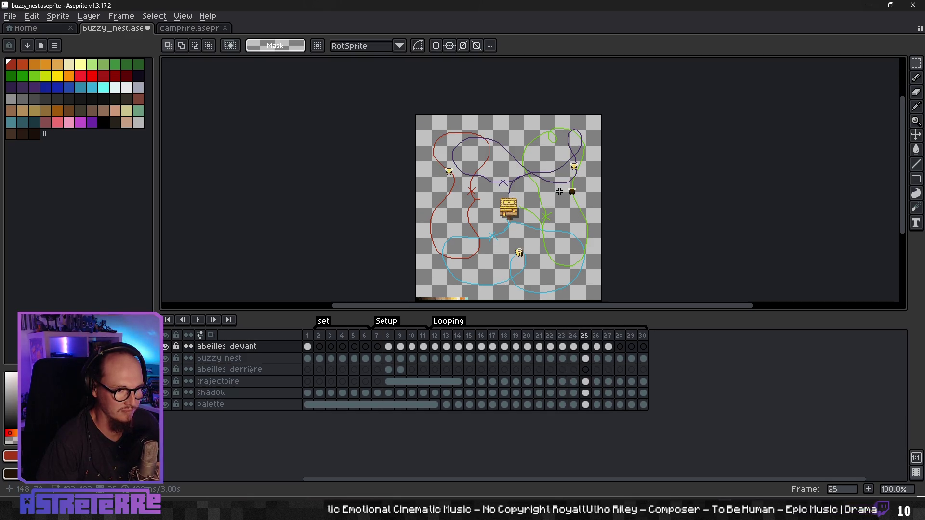
{"action": "key", "text": "Right"}
{"action": "key", "text": "Right"}
{"action": "key", "text": "Left"}
{"action": "key", "text": "Left"}
{"action": "key", "text": "Left"}
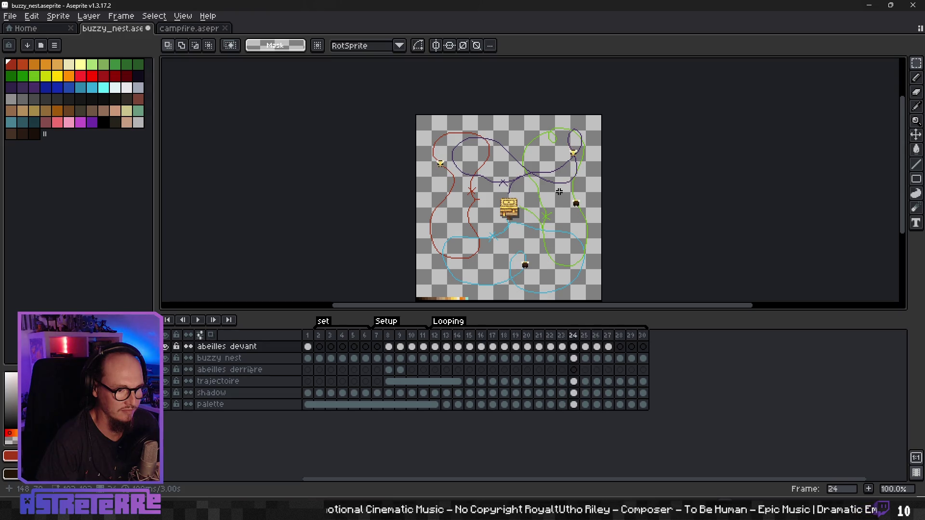
{"action": "key", "text": "Right"}
{"action": "key", "text": "Right"}
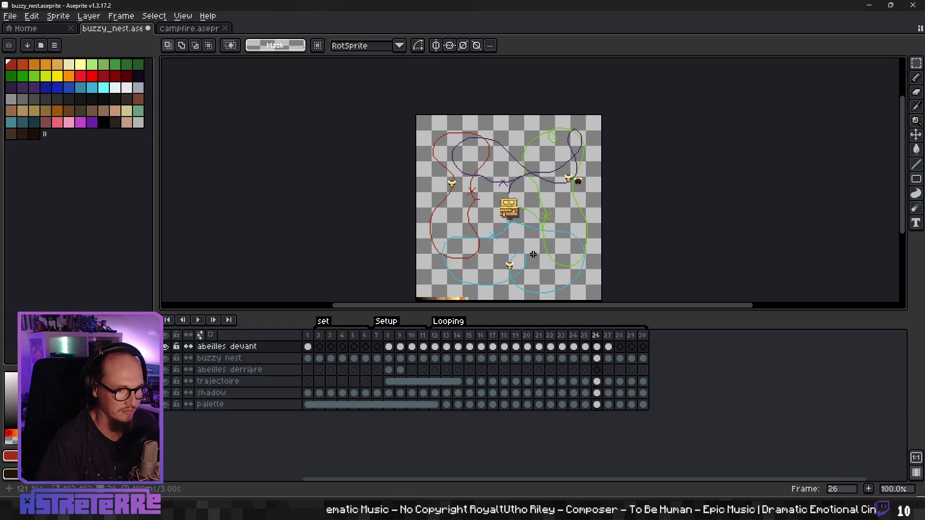
Compare frames 26 and 27, then fix the bottom bee's position on the blue path
{"action": "key", "text": "Right"}
{"action": "key", "text": "Left"}
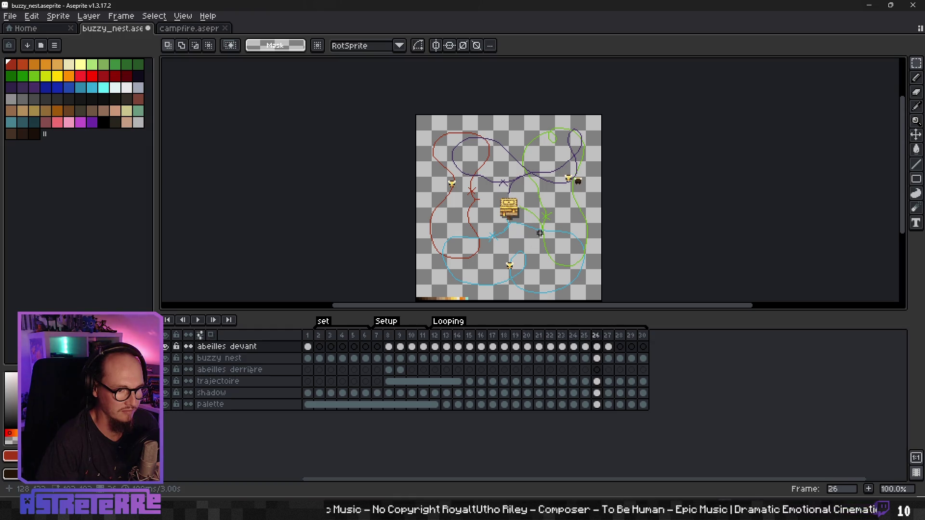
{"action": "scroll", "coordinate": [540, 233], "scroll_direction": "up", "scroll_amount": 2}
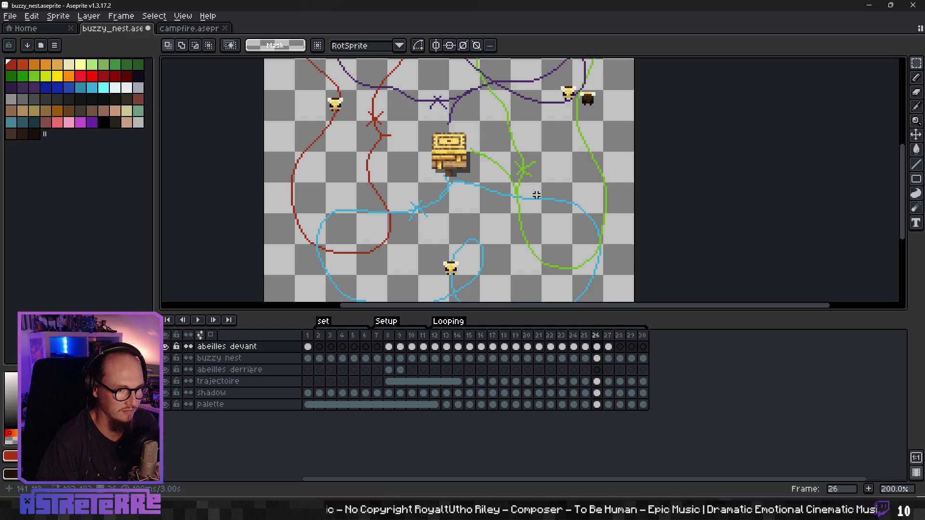
{"action": "key", "text": "Right"}
{"action": "scroll", "coordinate": [459, 179], "scroll_direction": "down", "scroll_amount": 3}
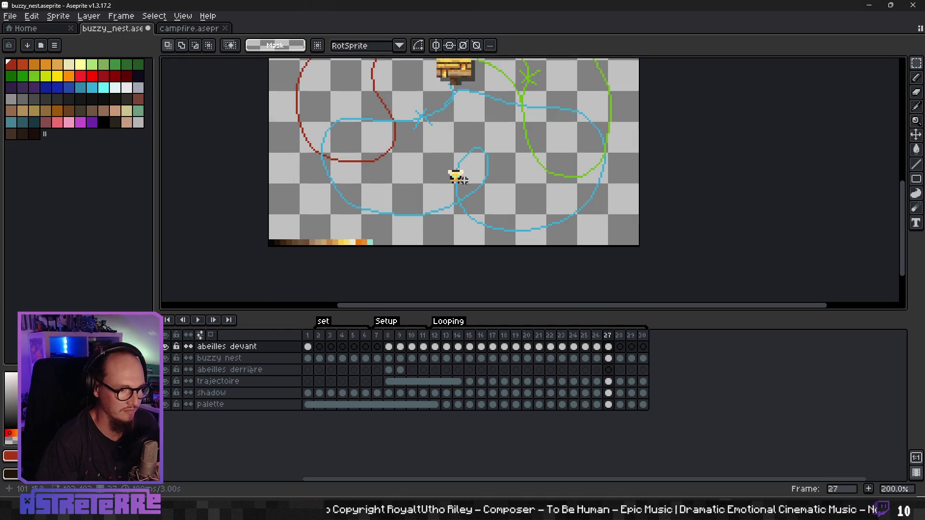
{"action": "left_click_drag", "start_coordinate": [441, 162], "coordinate": [467, 189]}
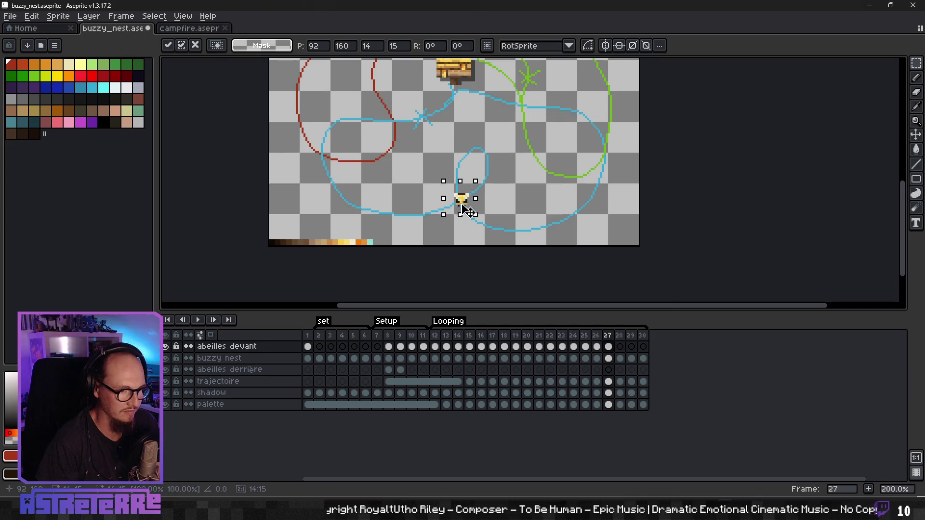
{"action": "key", "text": "Return"}
Move the top-left bee down-left along the red path and preview the loop
{"action": "scroll", "coordinate": [516, 197], "scroll_direction": "up", "scroll_amount": 2}
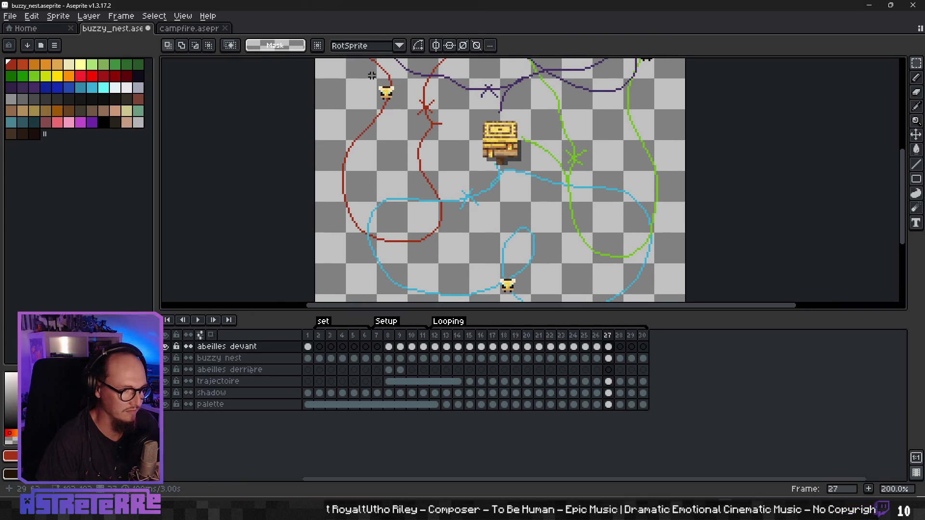
{"action": "mouse_move", "coordinate": [371, 75]}
{"action": "left_mouse_down"}
{"action": "mouse_move", "coordinate": [413, 125]}
{"action": "mouse_move", "coordinate": [384, 139]}
{"action": "left_mouse_up"}
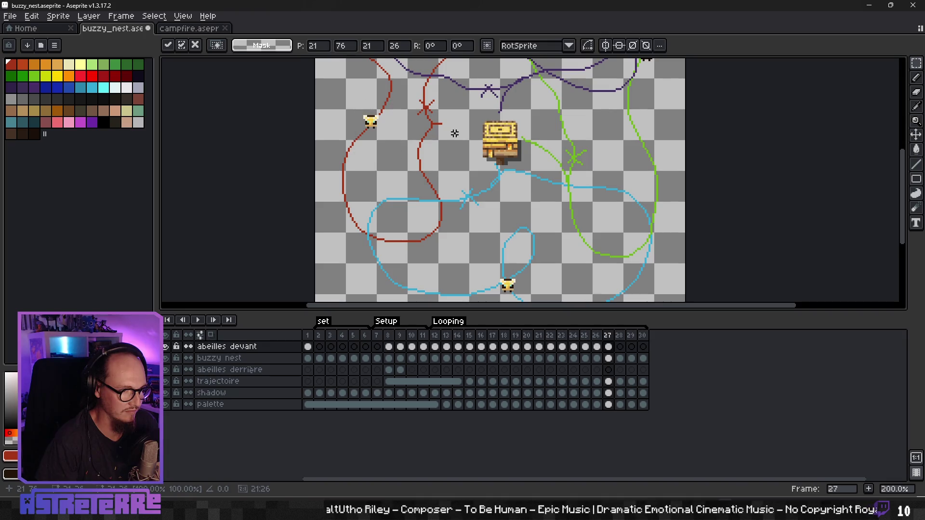
{"action": "key", "text": "Return"}
{"action": "scroll", "coordinate": [448, 155], "scroll_direction": "down", "scroll_amount": 2}
{"action": "key", "text": "Return"}
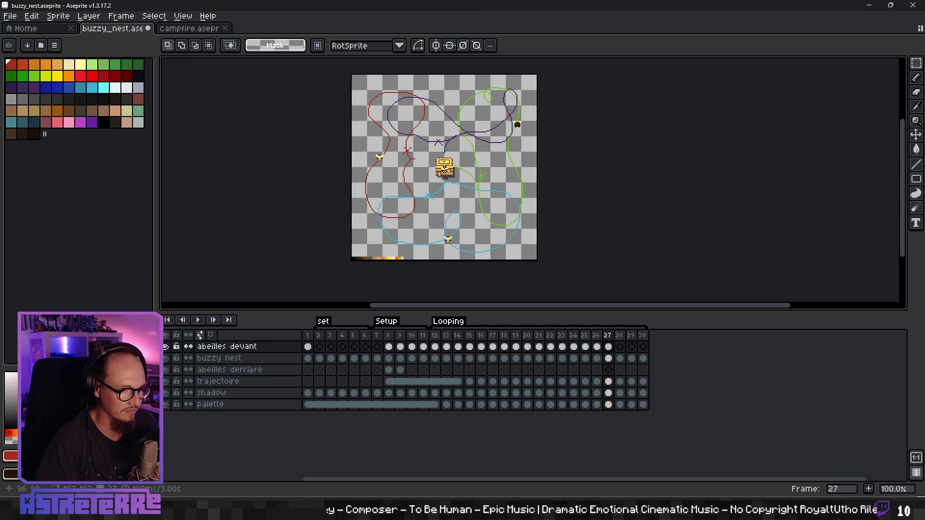
Copy a spare bee from frame 1 and paste it onto frame 27 right of the hive
{"action": "left_click", "coordinate": [307, 346]}
{"action": "scroll", "coordinate": [382, 242], "scroll_direction": "up", "scroll_amount": 1}
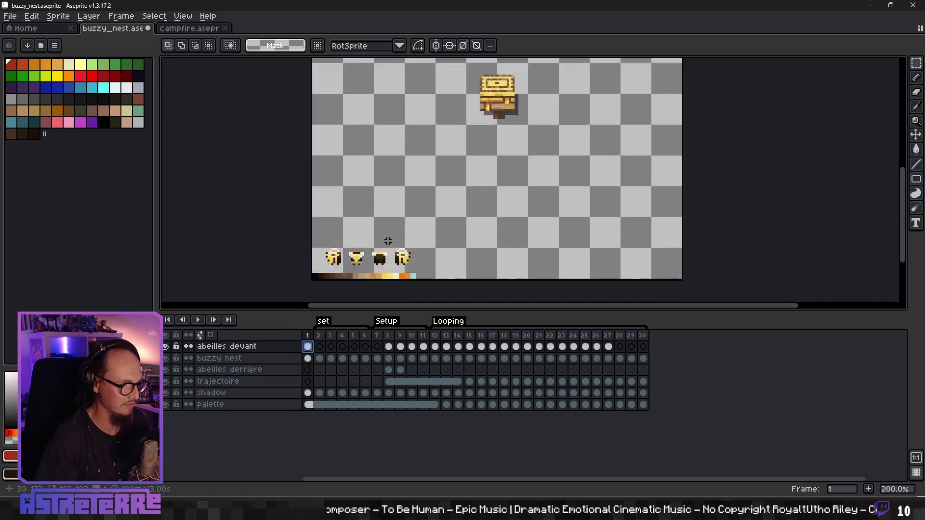
{"action": "scroll", "coordinate": [331, 250], "scroll_direction": "up", "scroll_amount": 1}
{"action": "left_click_drag", "start_coordinate": [308, 271], "coordinate": [327, 288]}
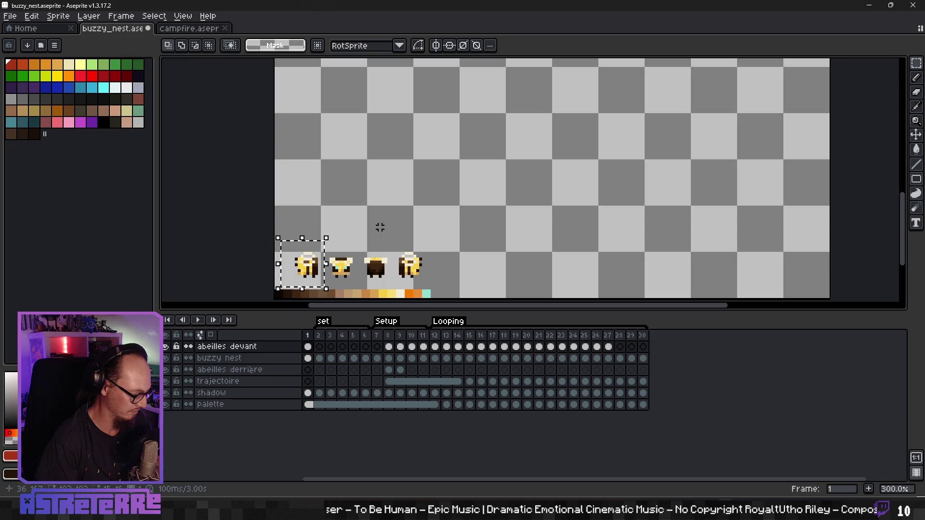
{"action": "left_click", "coordinate": [608, 347]}
{"action": "scroll", "coordinate": [551, 205], "scroll_direction": "down", "scroll_amount": 1}
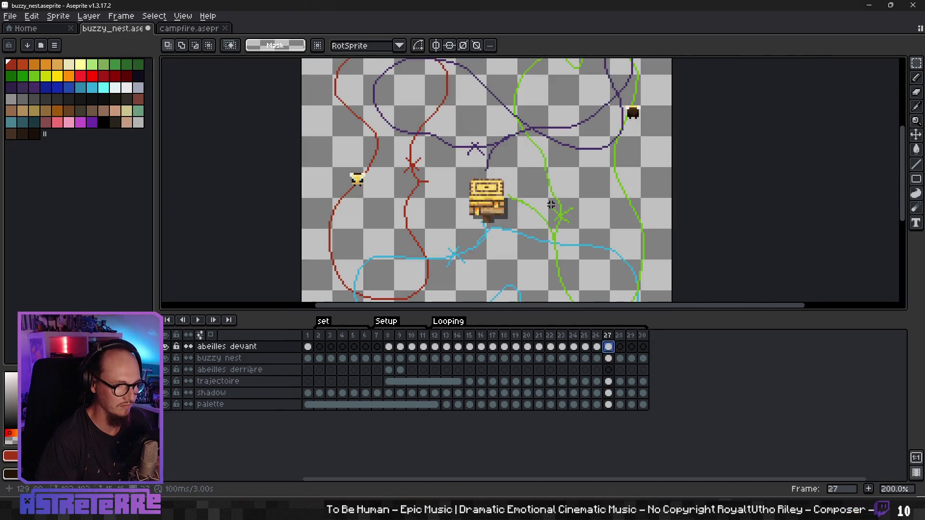
{"action": "key", "text": "ctrl+v"}
{"action": "mouse_move", "coordinate": [316, 188]}
{"action": "left_mouse_down"}
{"action": "mouse_move", "coordinate": [533, 207]}
{"action": "mouse_move", "coordinate": [580, 226]}
{"action": "mouse_move", "coordinate": [594, 197]}
{"action": "left_mouse_up"}
{"action": "key", "text": "Return"}
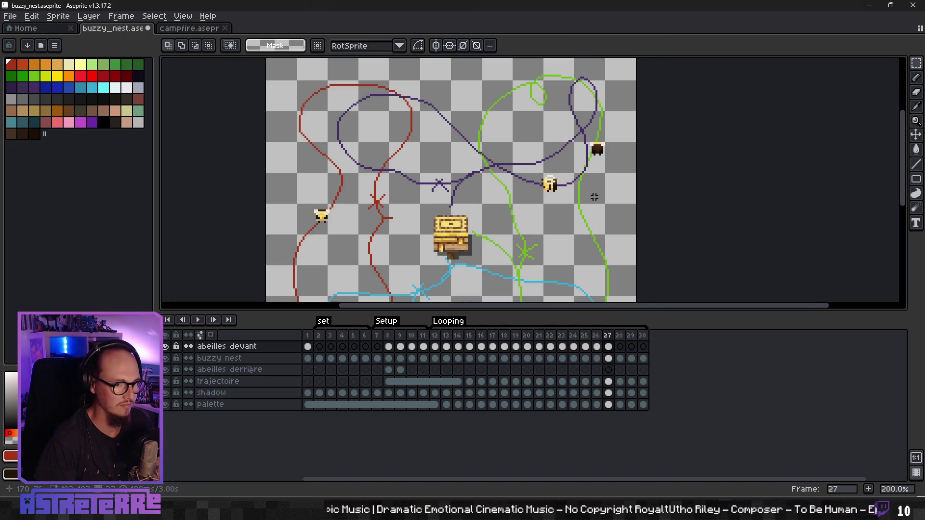
Copy the frame 27 cel into frame 28 and advance the green-path and dark bees
{"action": "left_click", "coordinate": [609, 347]}
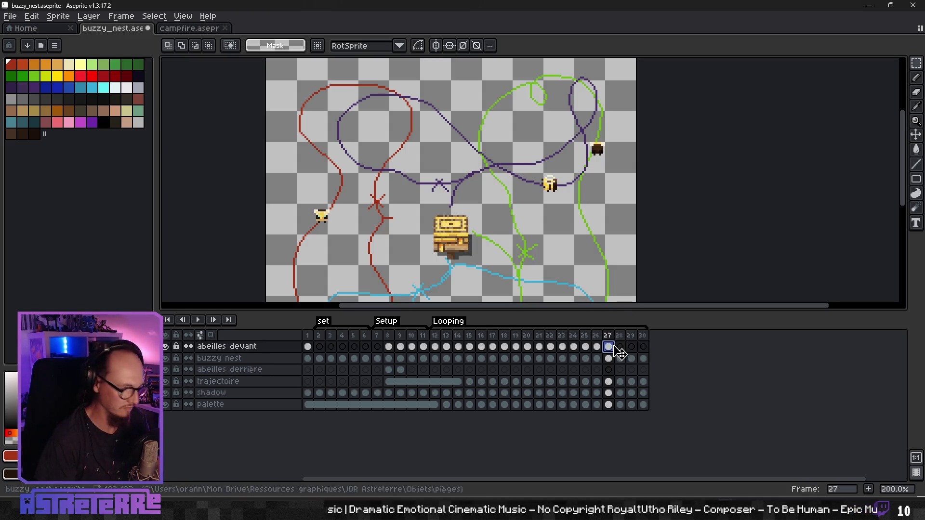
{"action": "left_click_drag", "start_coordinate": [627, 352], "coordinate": [620, 348]}
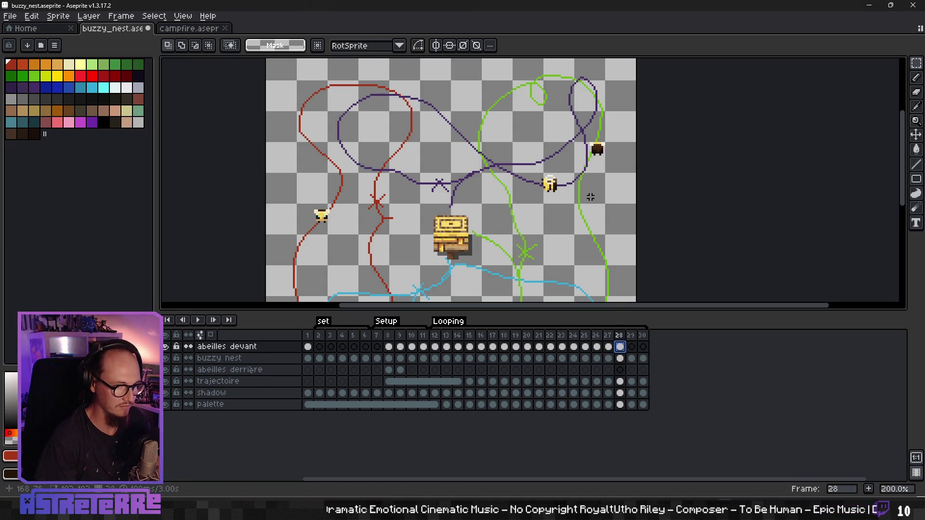
{"action": "left_click_drag", "start_coordinate": [560, 199], "coordinate": [534, 191]}
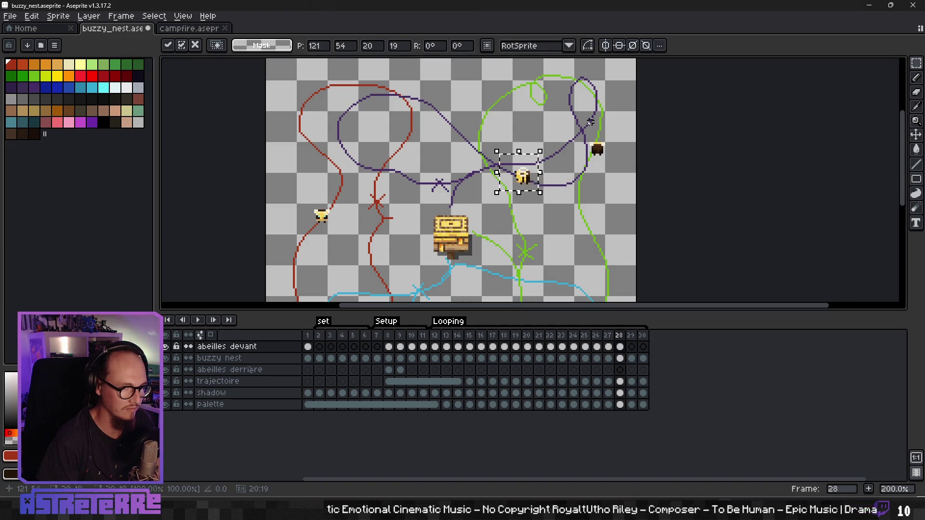
{"action": "mouse_move", "coordinate": [590, 121]}
{"action": "left_mouse_down"}
{"action": "mouse_move", "coordinate": [617, 167]}
{"action": "mouse_move", "coordinate": [608, 121]}
{"action": "left_mouse_up"}
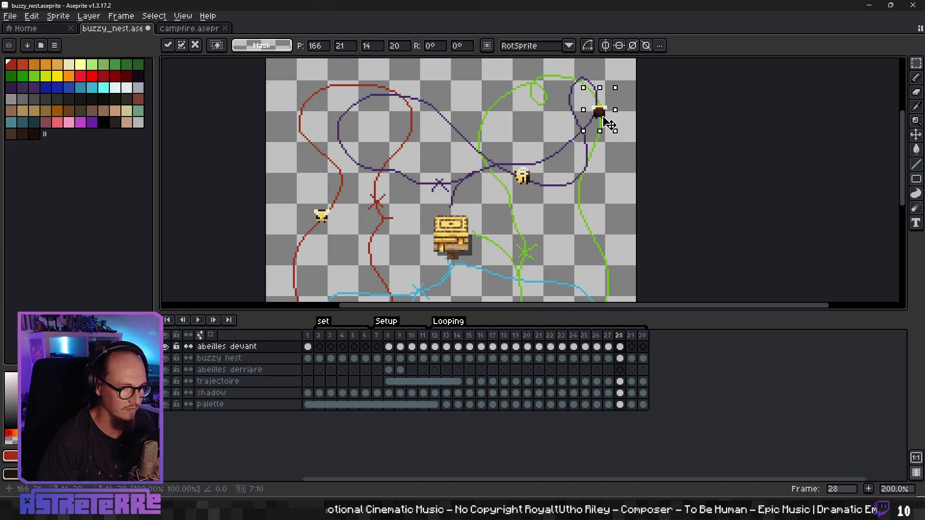
{"action": "key", "text": "Return"}
Move the left bee down-left along the red path
{"action": "scroll", "coordinate": [482, 159], "scroll_direction": "down", "scroll_amount": 2}
{"action": "scroll", "coordinate": [452, 177], "scroll_direction": "up", "scroll_amount": 1}
{"action": "scroll", "coordinate": [452, 176], "scroll_direction": "up", "scroll_amount": 2}
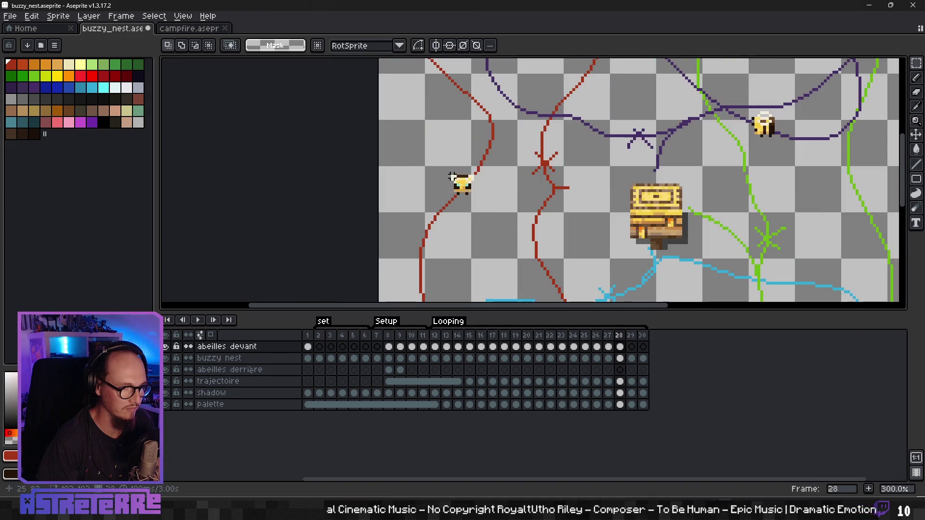
{"action": "left_click_drag", "start_coordinate": [478, 209], "coordinate": [448, 229]}
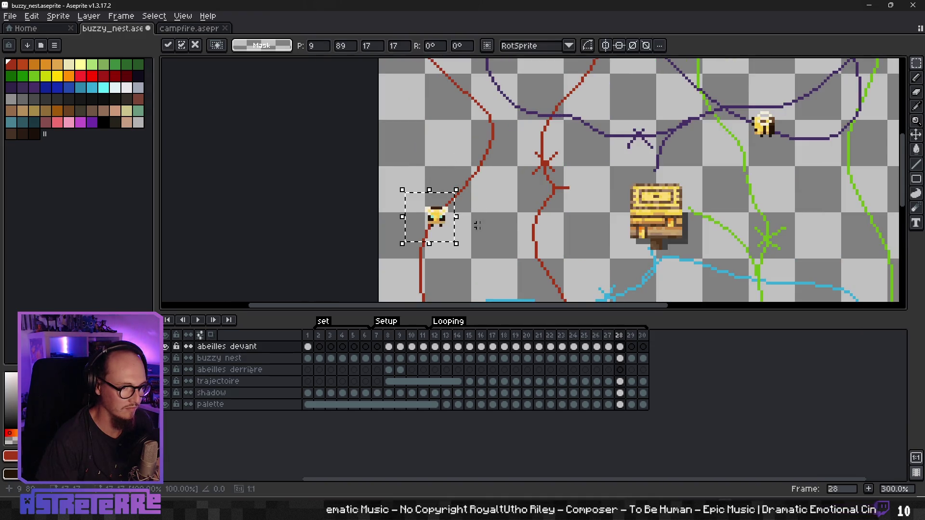
{"action": "key", "text": "Return"}
Select the bee on the blue path and delete it
{"action": "scroll", "coordinate": [502, 234], "scroll_direction": "down", "scroll_amount": 2}
{"action": "scroll", "coordinate": [481, 249], "scroll_direction": "up", "scroll_amount": 2}
{"action": "left_click_drag", "start_coordinate": [469, 218], "coordinate": [523, 267]}
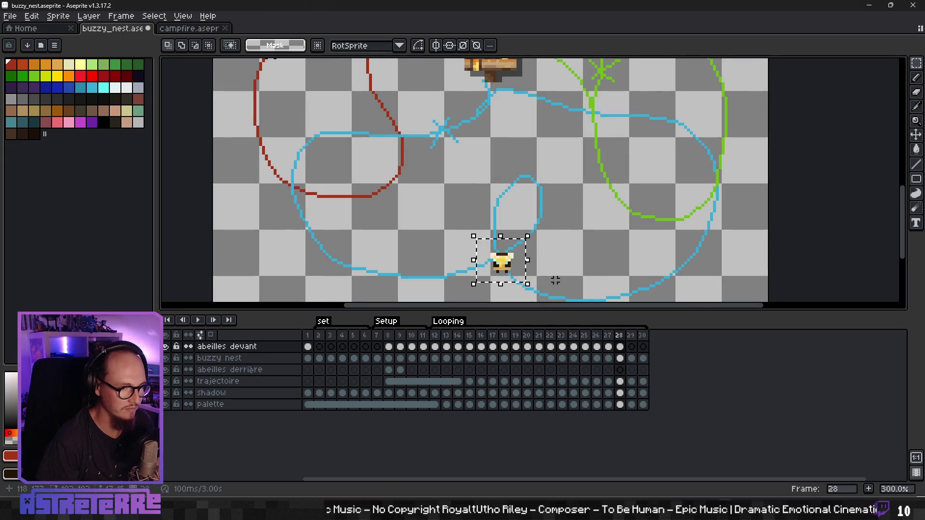
{"action": "left_click_drag", "start_coordinate": [496, 230], "coordinate": [504, 233]}
{"action": "key", "text": "Delete"}
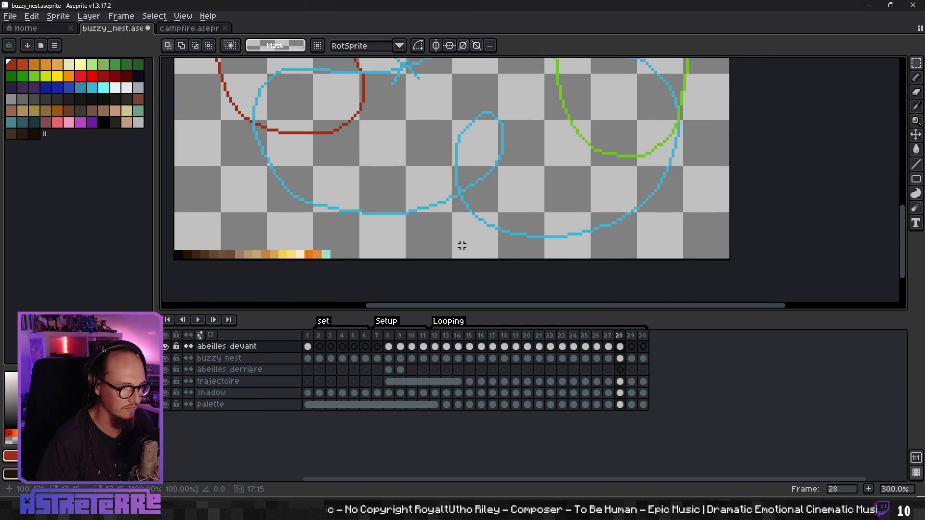
Copy the fourth bee from frame 1 and paste it onto the blue path's loop in frame 28
{"action": "left_click", "coordinate": [308, 347]}
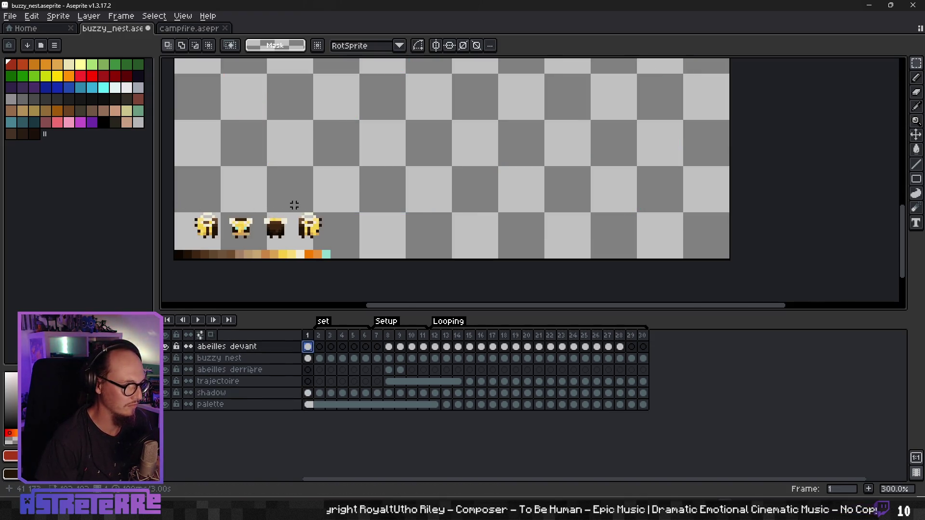
{"action": "left_click_drag", "start_coordinate": [334, 248], "coordinate": [336, 246]}
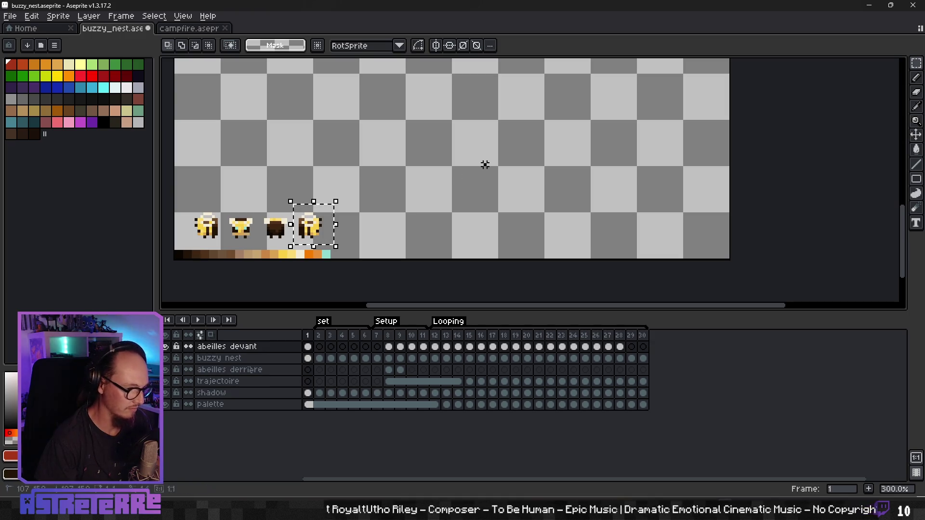
{"action": "key", "text": "ctrl+d"}
{"action": "left_click", "coordinate": [621, 347]}
{"action": "key", "text": "ctrl+v"}
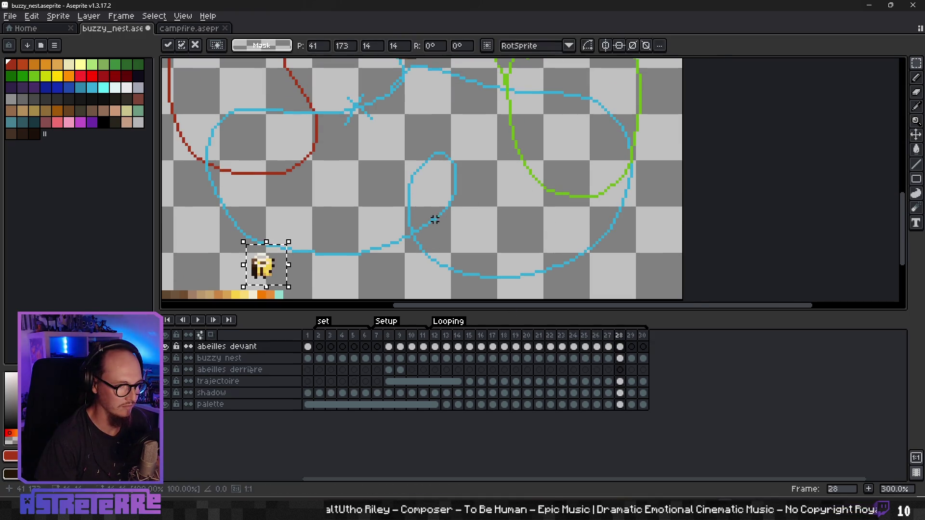
{"action": "mouse_move", "coordinate": [270, 275]}
{"action": "left_mouse_down"}
{"action": "mouse_move", "coordinate": [492, 149]}
{"action": "mouse_move", "coordinate": [440, 262]}
{"action": "mouse_move", "coordinate": [455, 279]}
{"action": "left_mouse_up"}
{"action": "key", "text": "Return"}
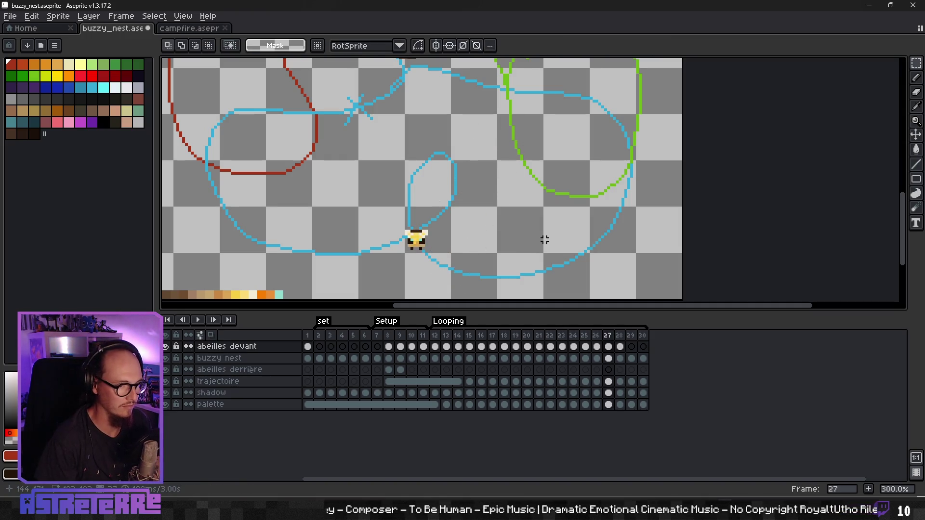
{"action": "scroll", "coordinate": [542, 240], "scroll_direction": "down", "scroll_amount": 1}
{"action": "scroll", "coordinate": [541, 240], "scroll_direction": "down", "scroll_amount": 1}
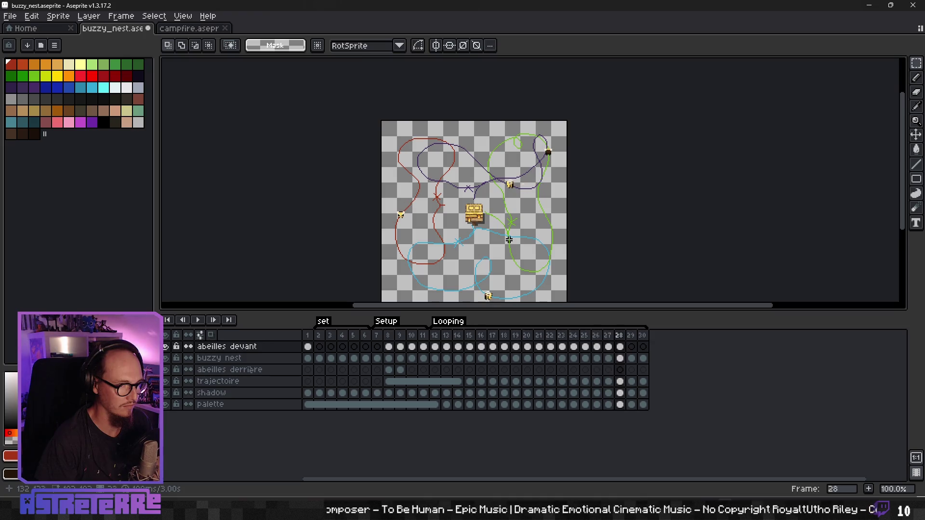
{"action": "left_click", "coordinate": [643, 347]}
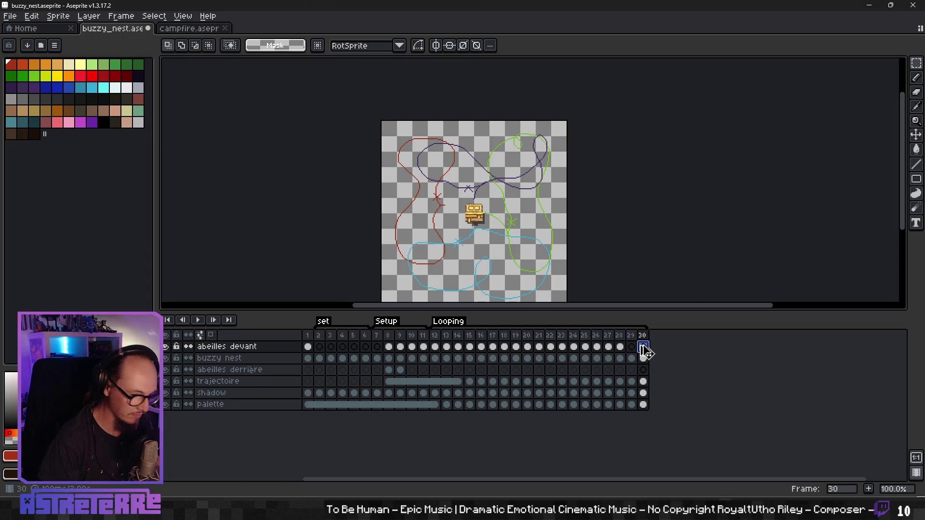
Append new frames up to frame 43, then select the blue-path bee in frame 28
{"action": "key", "text": "alt+n"}
{"action": "key", "text": "alt+n"}
{"action": "key", "text": "alt+n"}
{"action": "key", "text": "alt+n"}
{"action": "key", "text": "alt+n"}
{"action": "key", "text": "alt+n"}
{"action": "key", "text": "alt+n"}
{"action": "key", "text": "alt+n"}
{"action": "key", "text": "alt+n"}
{"action": "key", "text": "alt+n"}
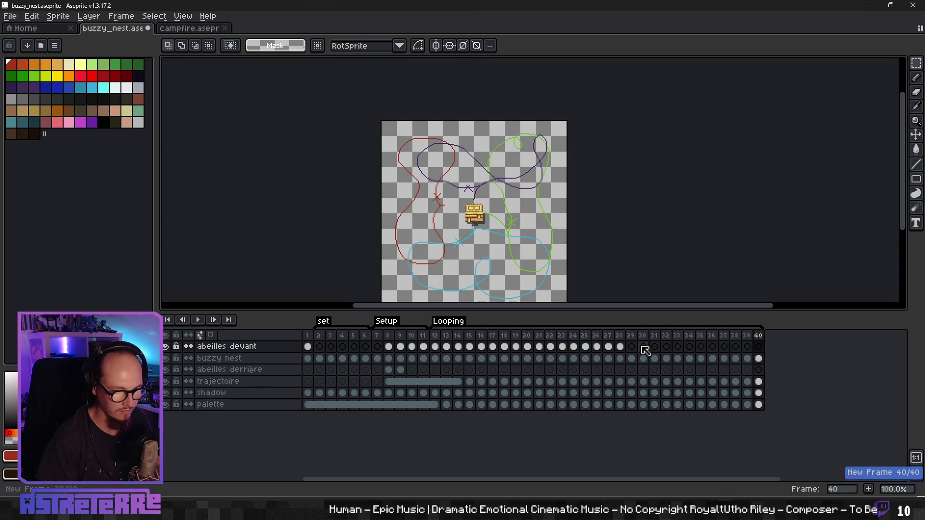
{"action": "key", "text": "alt+n"}
{"action": "key", "text": "alt+n"}
{"action": "key", "text": "alt+n"}
{"action": "left_click", "coordinate": [620, 347]}
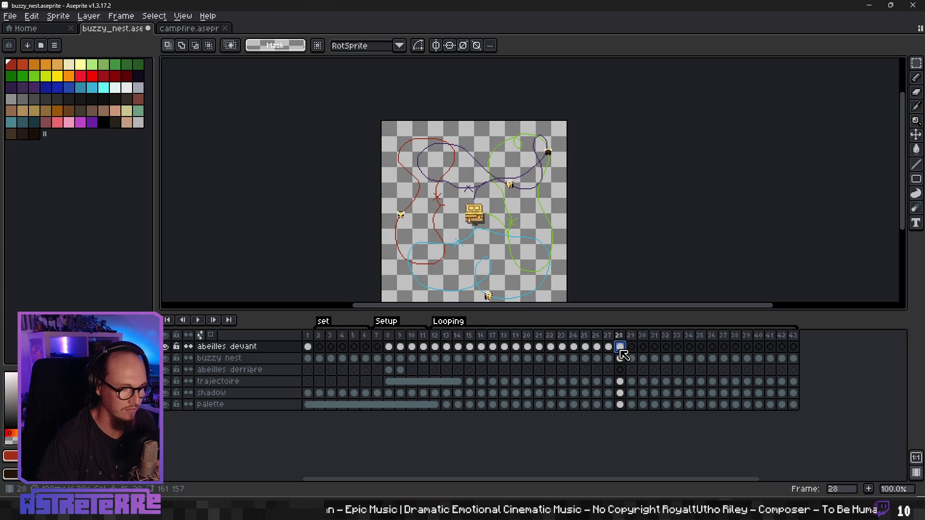
{"action": "scroll", "coordinate": [520, 241], "scroll_direction": "up", "scroll_amount": 1}
{"action": "scroll", "coordinate": [521, 241], "scroll_direction": "up", "scroll_amount": 1}
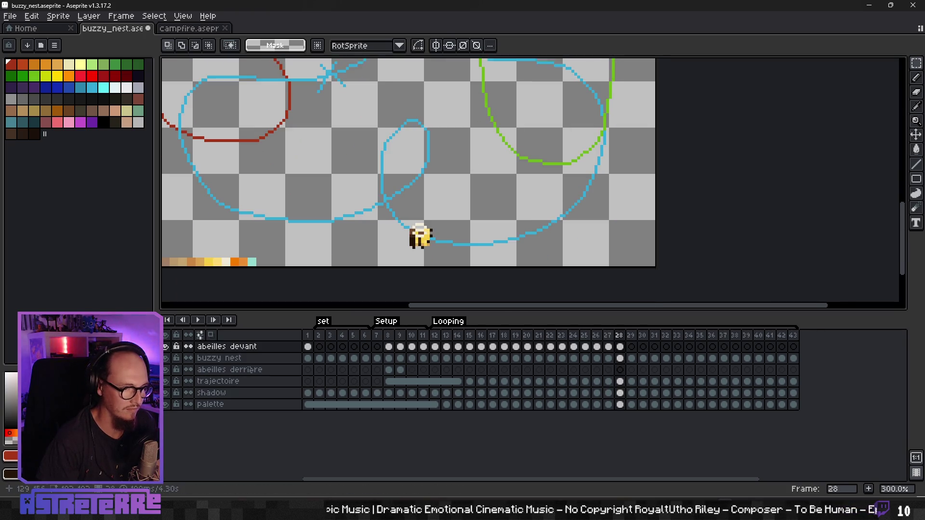
{"action": "left_click_drag", "start_coordinate": [399, 212], "coordinate": [443, 253]}
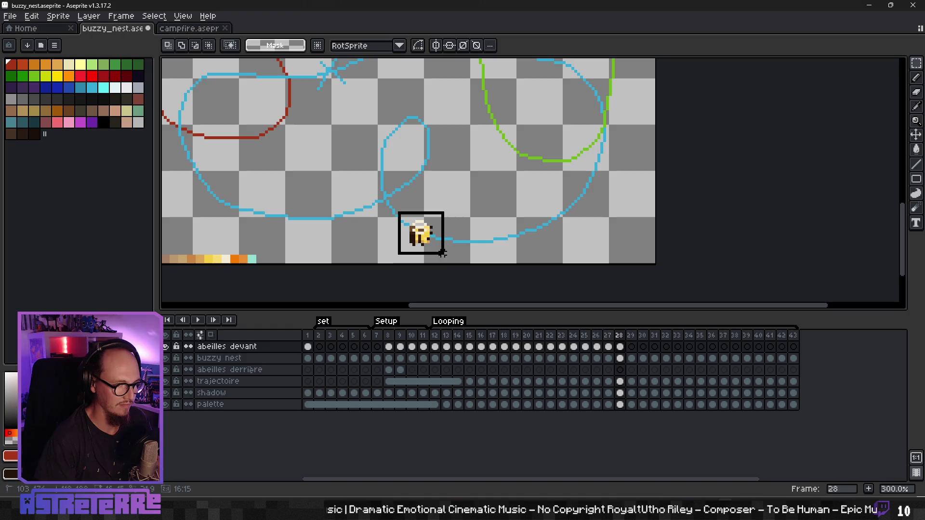
{"action": "left_click", "coordinate": [619, 346]}
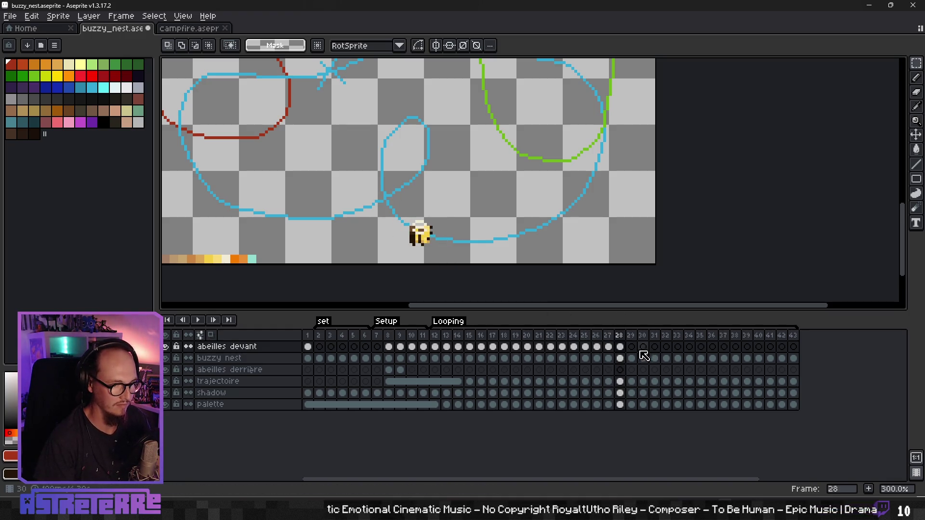
Bring the bee into frame 29 and advance it along the blue path, moving another bee up-left
{"action": "left_click", "coordinate": [631, 347]}
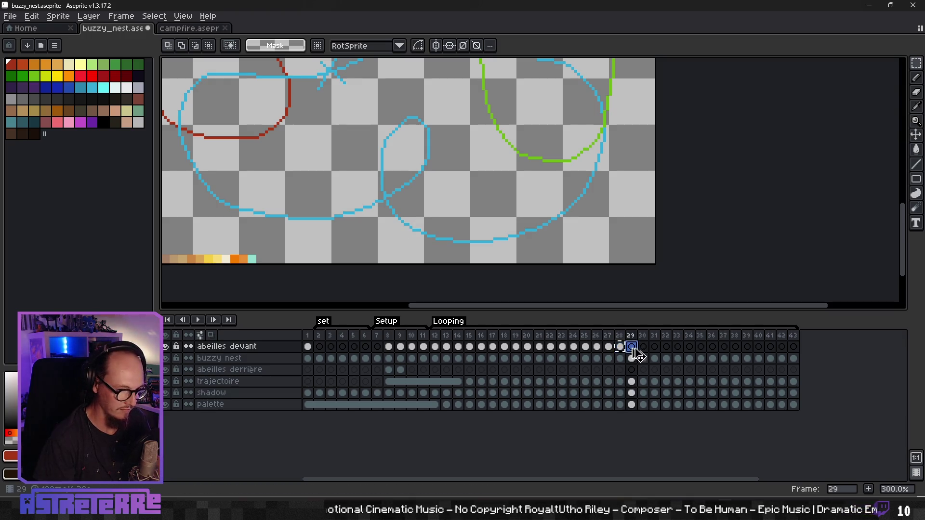
{"action": "mouse_move", "coordinate": [388, 204]}
{"action": "left_mouse_down"}
{"action": "mouse_move", "coordinate": [442, 256]}
{"action": "mouse_move", "coordinate": [472, 254]}
{"action": "left_mouse_up"}
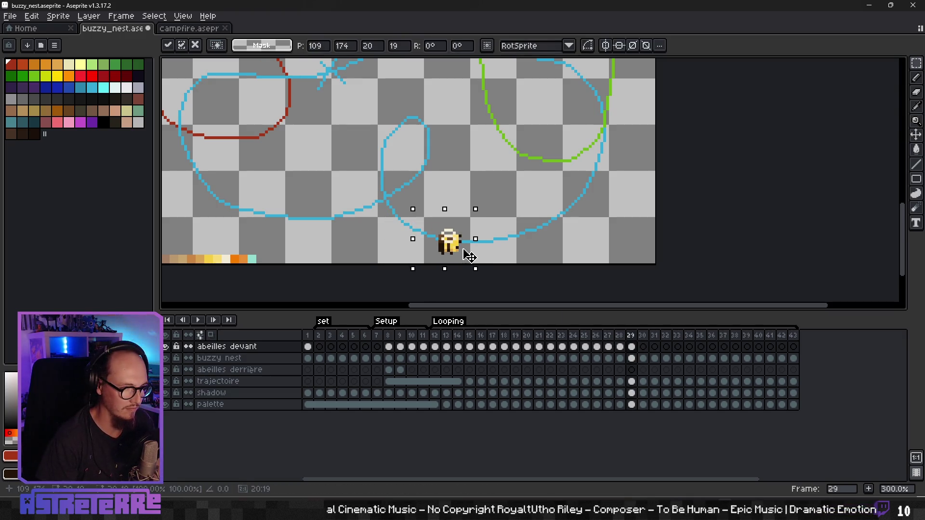
{"action": "left_click", "coordinate": [524, 247]}
{"action": "scroll", "coordinate": [524, 247], "scroll_direction": "down", "scroll_amount": 3}
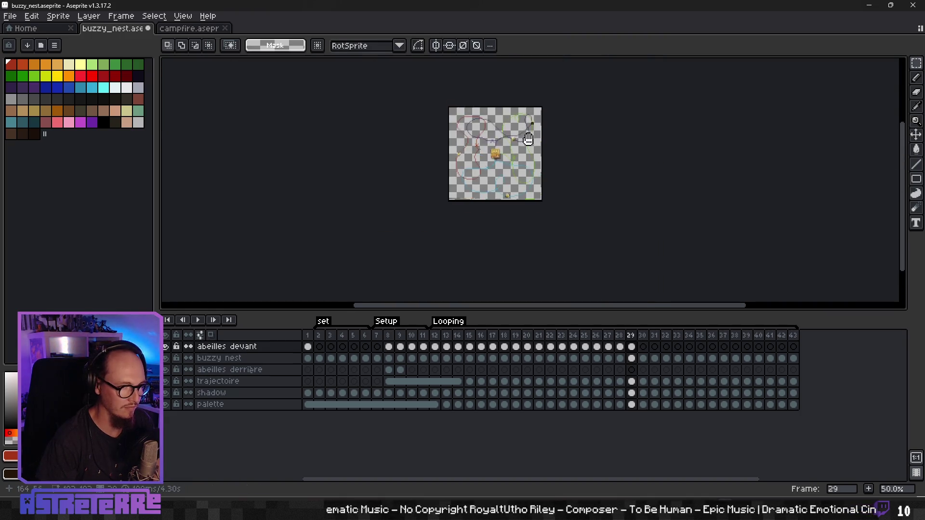
{"action": "scroll", "coordinate": [540, 144], "scroll_direction": "up", "scroll_amount": 3}
{"action": "left_click_drag", "start_coordinate": [571, 190], "coordinate": [558, 154]}
{"action": "left_click", "coordinate": [578, 183]}
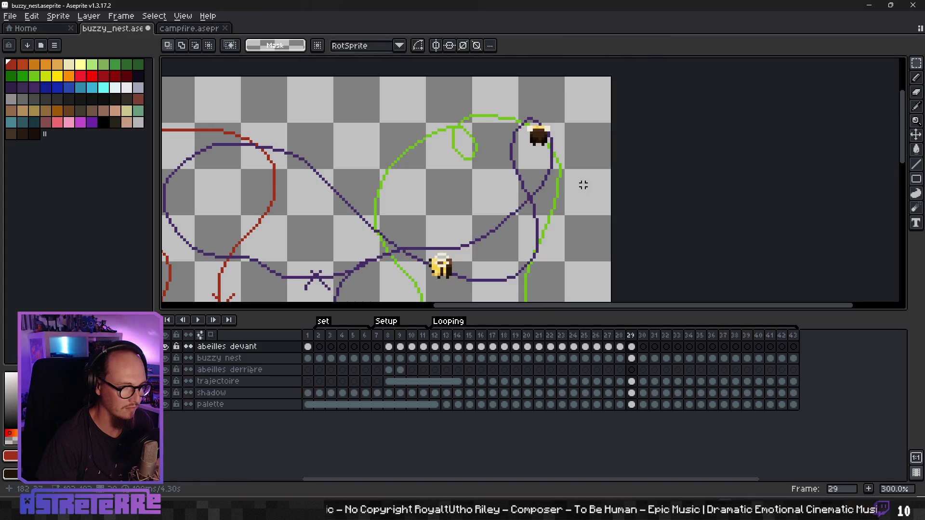
Move frame 29's bees onto the purple path's crossing and down the red path
{"action": "scroll", "coordinate": [555, 187], "scroll_direction": "down", "scroll_amount": 2}
{"action": "scroll", "coordinate": [494, 192], "scroll_direction": "up", "scroll_amount": 2}
{"action": "left_click_drag", "start_coordinate": [483, 219], "coordinate": [452, 203]}
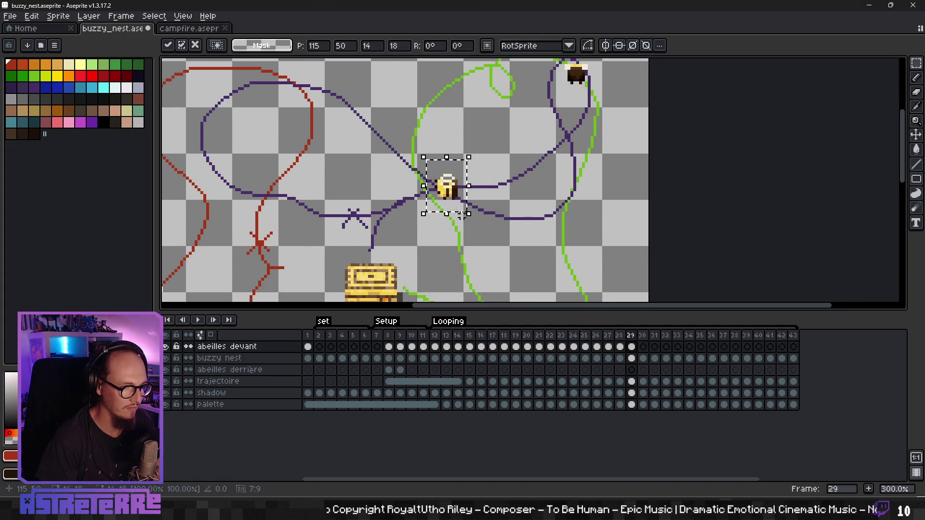
{"action": "key", "text": "Return"}
{"action": "scroll", "coordinate": [461, 216], "scroll_direction": "down", "scroll_amount": 3}
{"action": "mouse_move", "coordinate": [206, 202]}
{"action": "left_mouse_down"}
{"action": "mouse_move", "coordinate": [283, 249]}
{"action": "mouse_move", "coordinate": [252, 279]}
{"action": "left_mouse_up"}
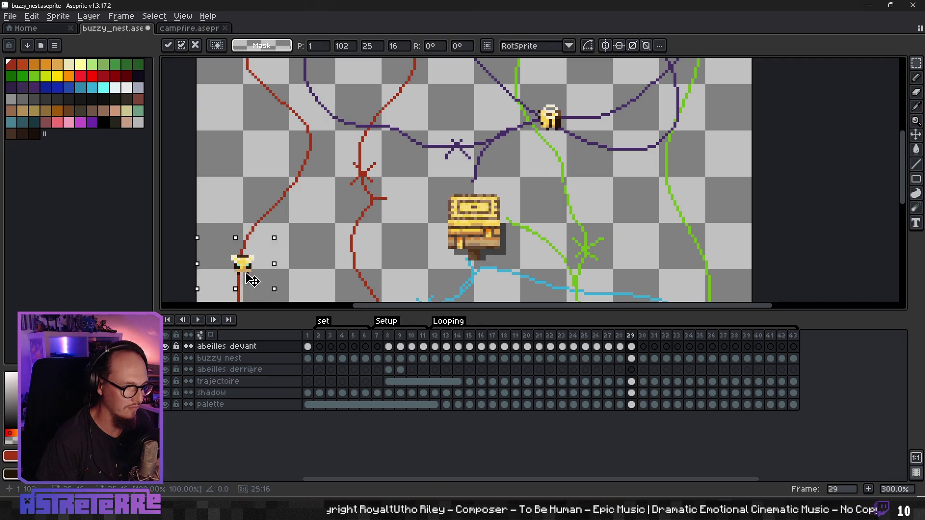
{"action": "key", "text": "Return"}
{"action": "scroll", "coordinate": [383, 218], "scroll_direction": "down", "scroll_amount": 2}
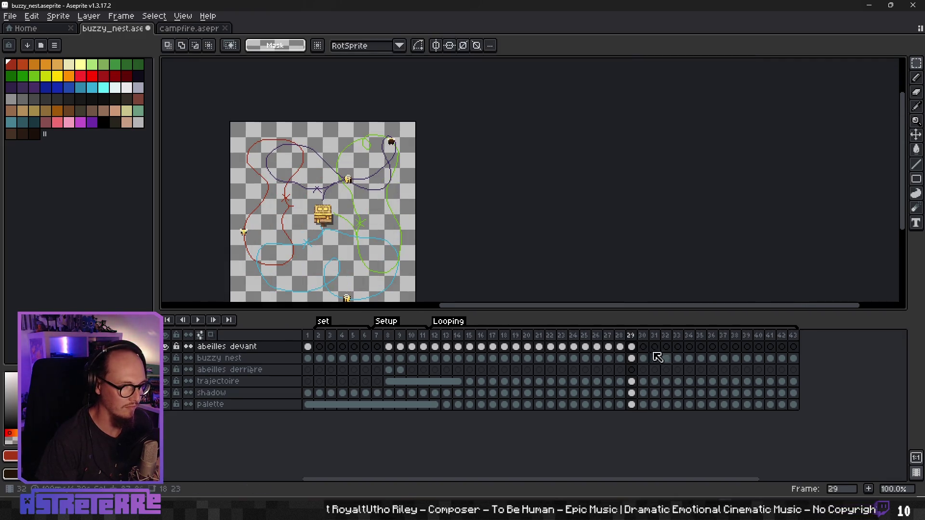
On frame 30, remove the dark bee and copy the centre bee to the green path's top
{"action": "left_click", "coordinate": [644, 348]}
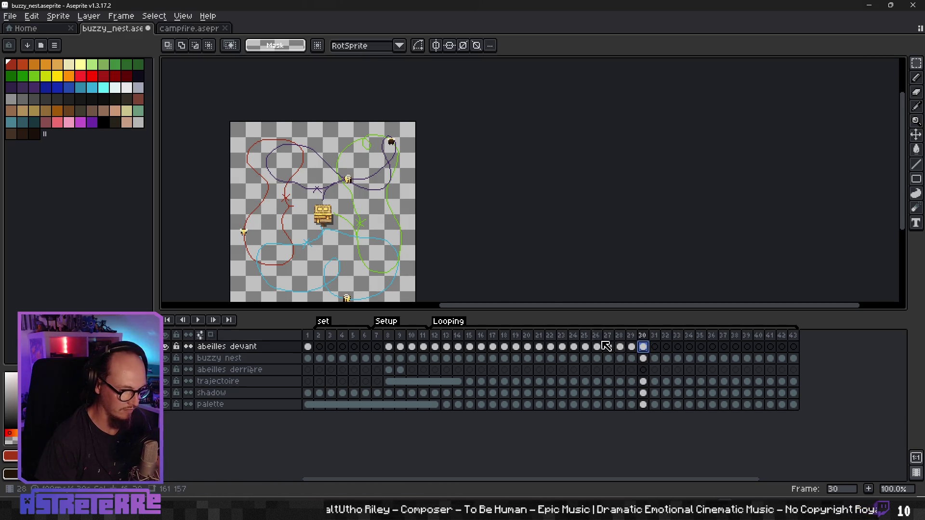
{"action": "left_click_drag", "start_coordinate": [399, 203], "coordinate": [414, 217]}
{"action": "scroll", "coordinate": [414, 217], "scroll_direction": "up", "scroll_amount": 2}
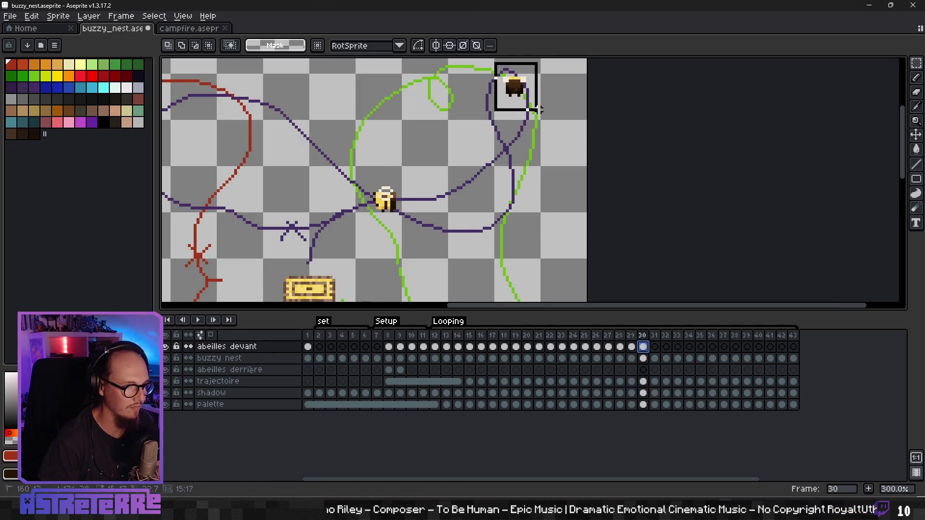
{"action": "key", "text": "Escape"}
{"action": "left_click_drag", "start_coordinate": [359, 176], "coordinate": [413, 226]}
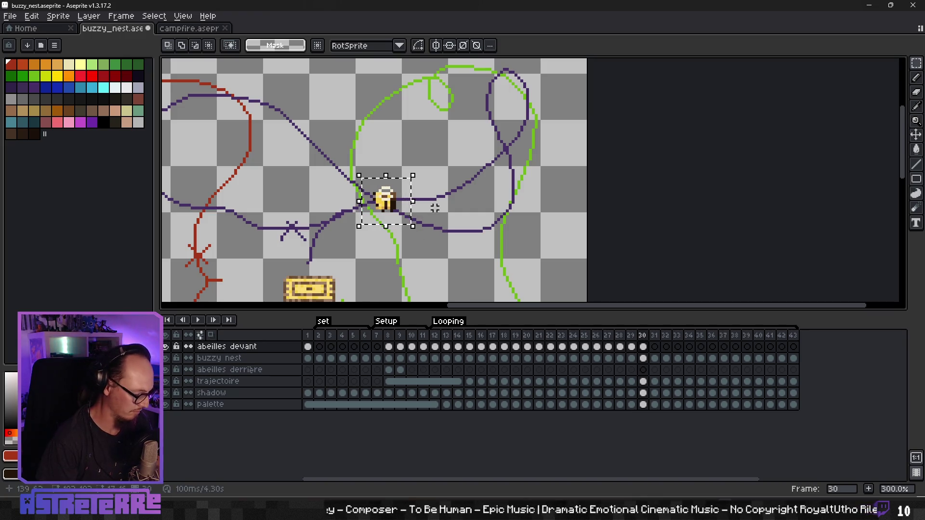
{"action": "left_click_drag", "start_coordinate": [376, 273], "coordinate": [476, 161]}
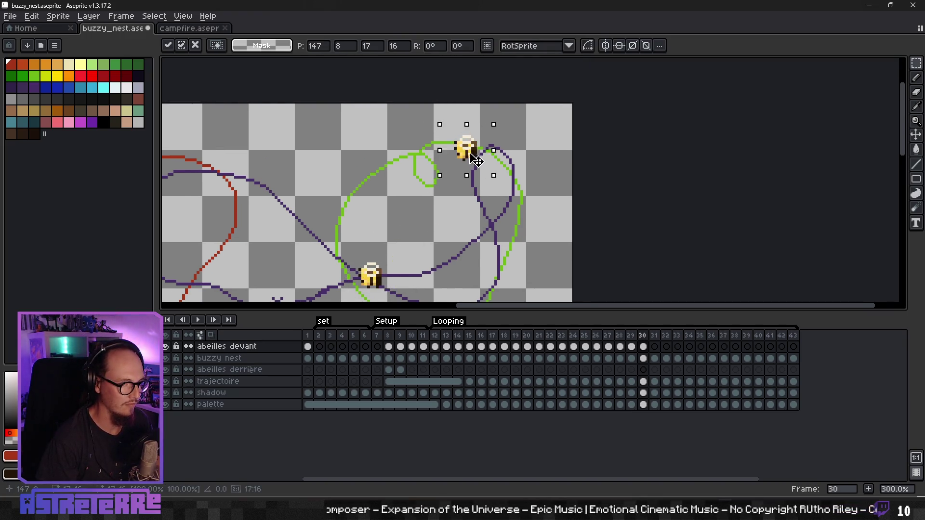
{"action": "key", "text": "Return"}
Move frame 30's centre bee up-left along the purple path, comparing with frame 29
{"action": "left_click_drag", "start_coordinate": [515, 260], "coordinate": [532, 185]}
{"action": "key", "text": "Left"}
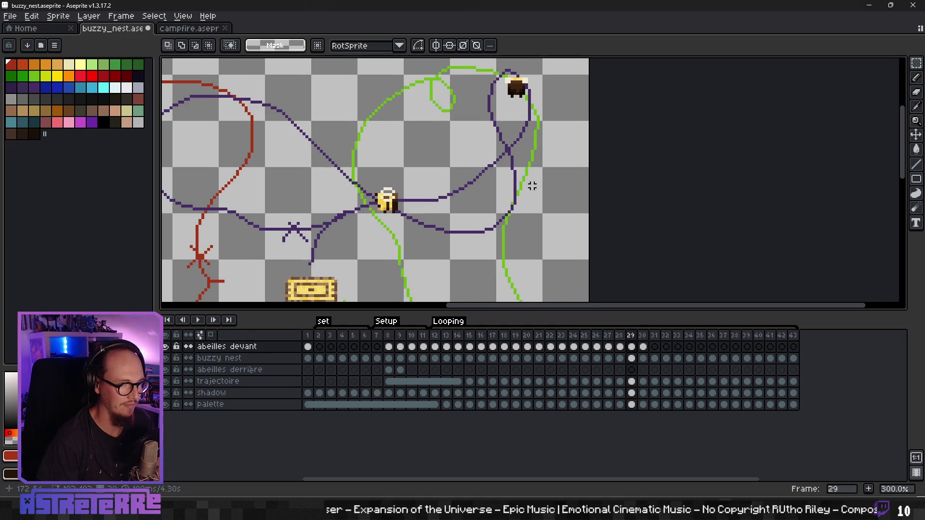
{"action": "key", "text": "Right"}
{"action": "mouse_move", "coordinate": [375, 183]}
{"action": "left_mouse_down"}
{"action": "mouse_move", "coordinate": [407, 225]}
{"action": "mouse_move", "coordinate": [360, 190]}
{"action": "left_mouse_up"}
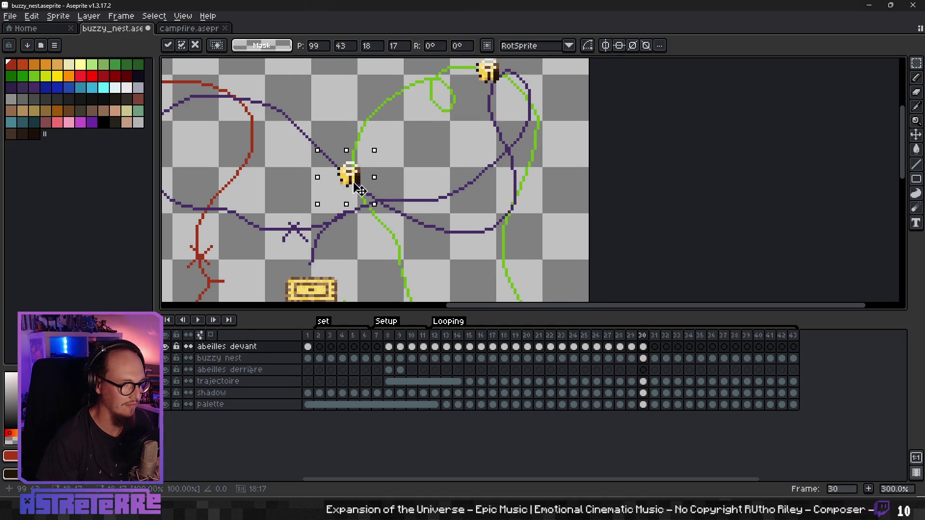
{"action": "key", "text": "Return"}
Move the left bee down the red path and commit the final bee positions
{"action": "scroll", "coordinate": [423, 243], "scroll_direction": "down", "scroll_amount": 2}
{"action": "scroll", "coordinate": [268, 107], "scroll_direction": "up", "scroll_amount": 3}
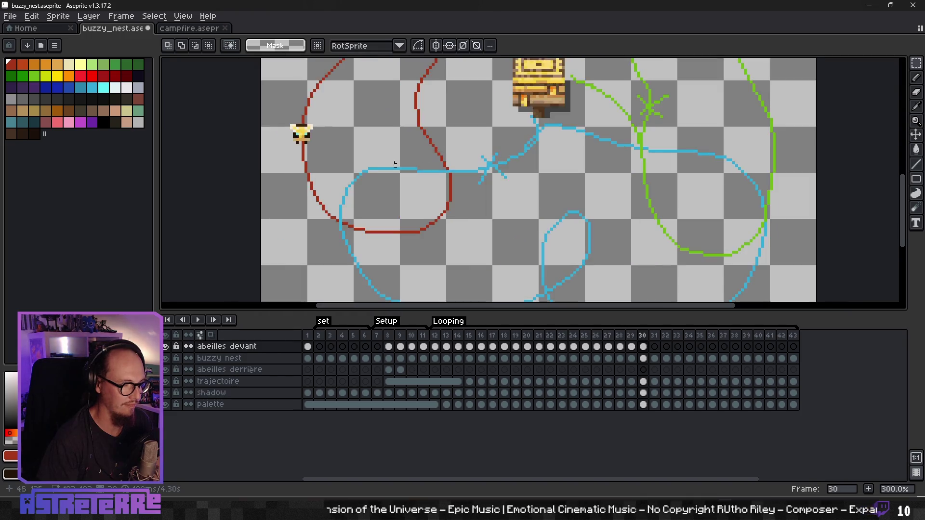
{"action": "mouse_move", "coordinate": [267, 107]}
{"action": "left_mouse_down"}
{"action": "mouse_move", "coordinate": [332, 165]}
{"action": "mouse_move", "coordinate": [310, 217]}
{"action": "left_mouse_up"}
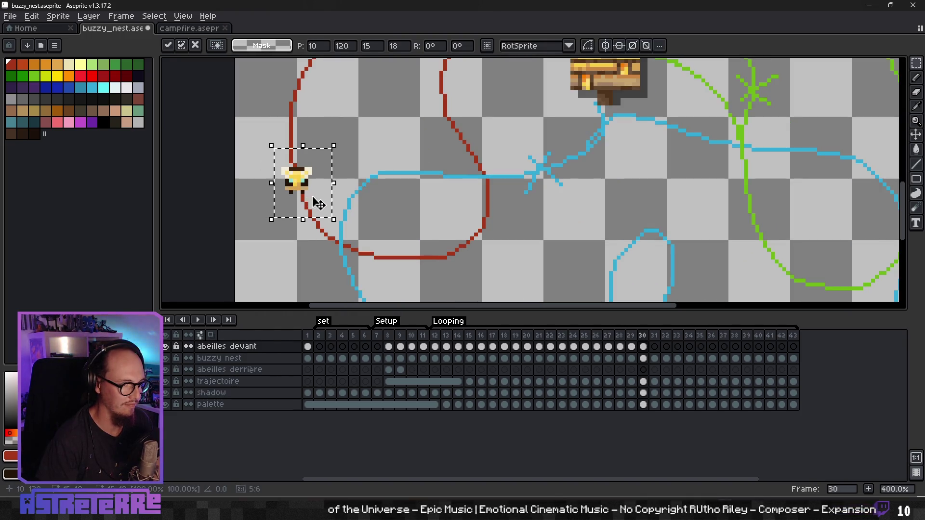
{"action": "key", "text": "Return"}
{"action": "scroll", "coordinate": [499, 245], "scroll_direction": "down", "scroll_amount": 2}
{"action": "mouse_move", "coordinate": [499, 244]}
{"action": "left_mouse_down"}
{"action": "mouse_move", "coordinate": [431, 187]}
{"action": "mouse_move", "coordinate": [477, 235]}
{"action": "mouse_move", "coordinate": [515, 232]}
{"action": "left_mouse_up"}
{"action": "left_click", "coordinate": [595, 252]}
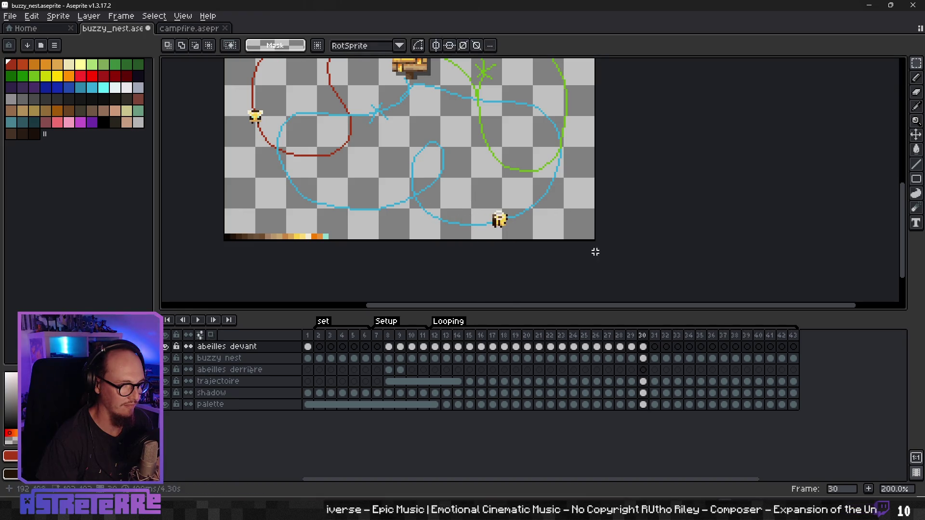
In frame 31, advance the lower bee up-right on the blue path and the centre bee up-left on the purple path
{"action": "left_click", "coordinate": [655, 348]}
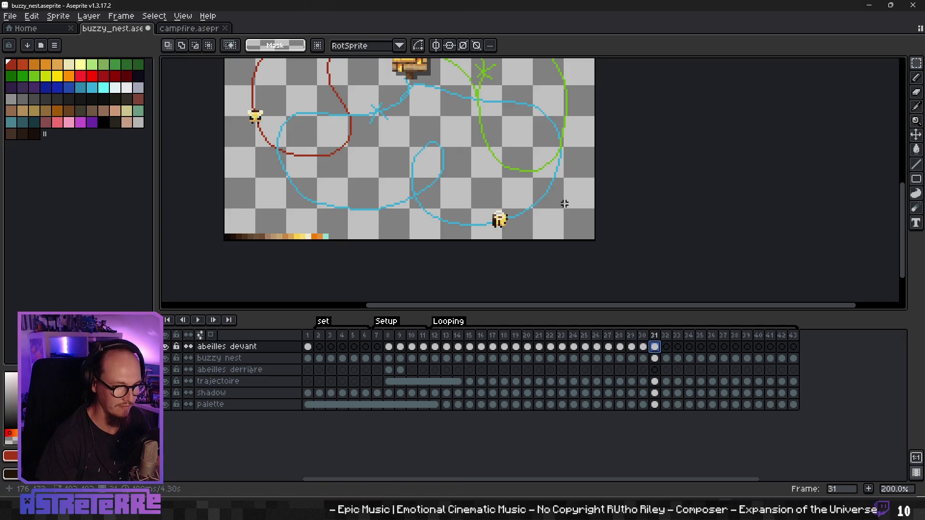
{"action": "mouse_move", "coordinate": [487, 192]}
{"action": "left_mouse_down"}
{"action": "mouse_move", "coordinate": [514, 236]}
{"action": "mouse_move", "coordinate": [547, 218]}
{"action": "left_mouse_up"}
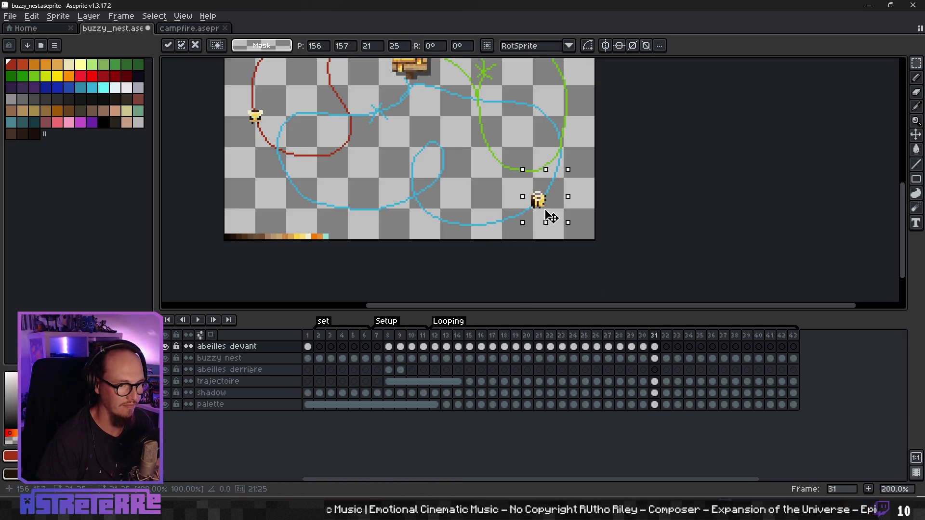
{"action": "left_click", "coordinate": [585, 136]}
{"action": "scroll", "coordinate": [585, 136], "scroll_direction": "up", "scroll_amount": 5}
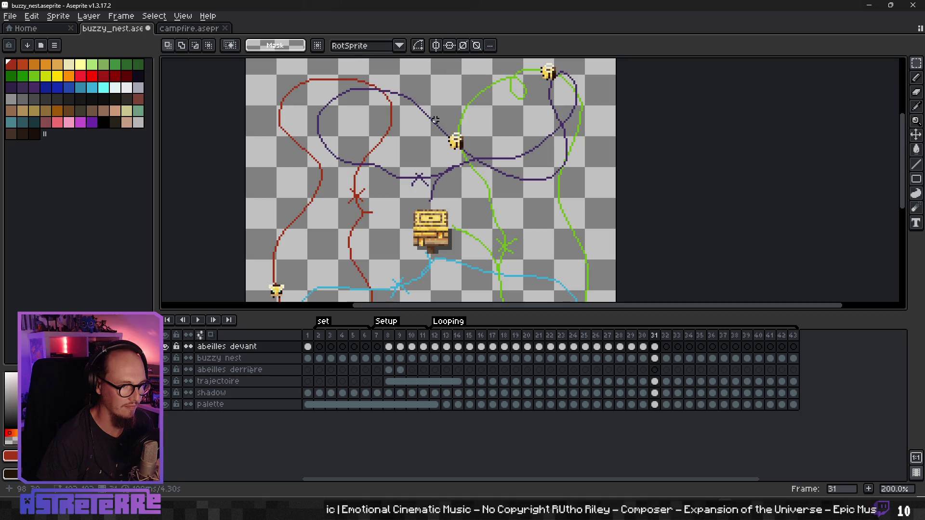
{"action": "left_click_drag", "start_coordinate": [473, 161], "coordinate": [445, 136]}
{"action": "key", "text": "Return"}
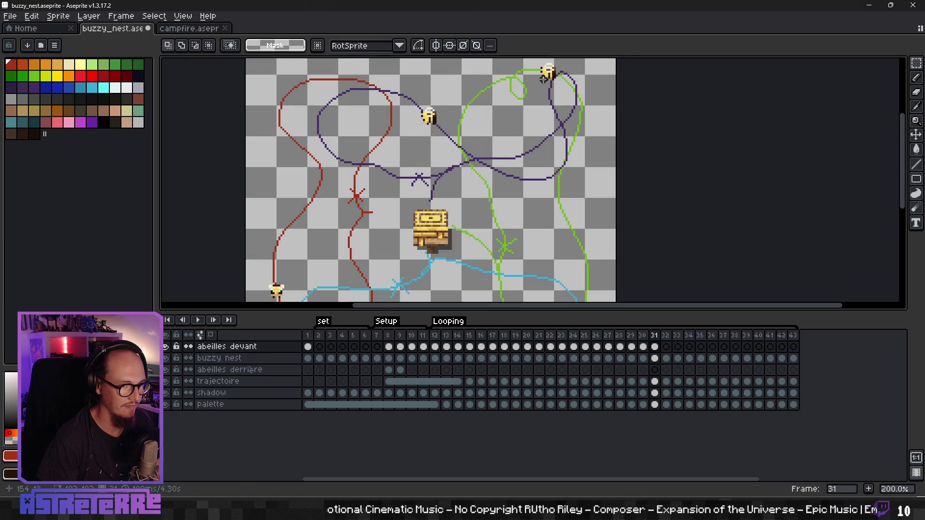
Move frame 31's top-right bee left along the green path and left bee down the red path
{"action": "key", "text": "ctrl+d"}
{"action": "scroll", "coordinate": [535, 149], "scroll_direction": "up", "scroll_amount": 3}
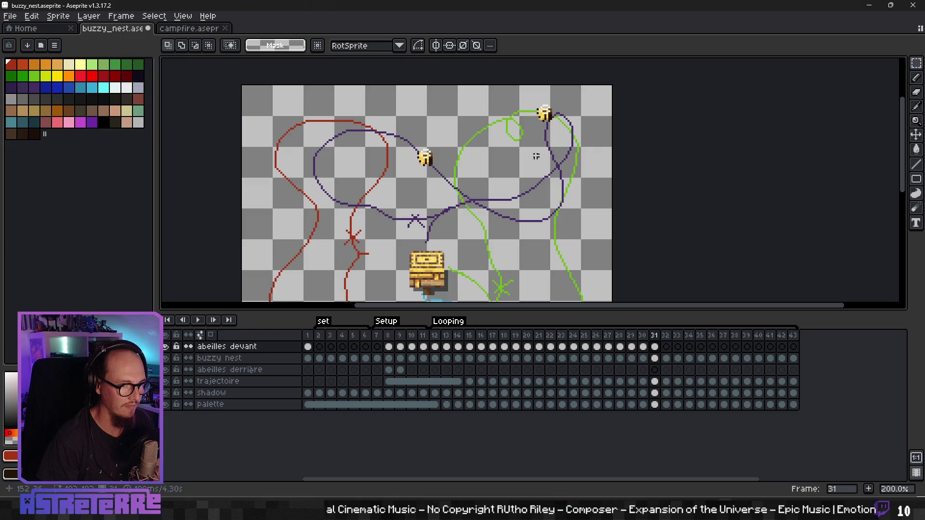
{"action": "left_click_drag", "start_coordinate": [557, 127], "coordinate": [535, 131]}
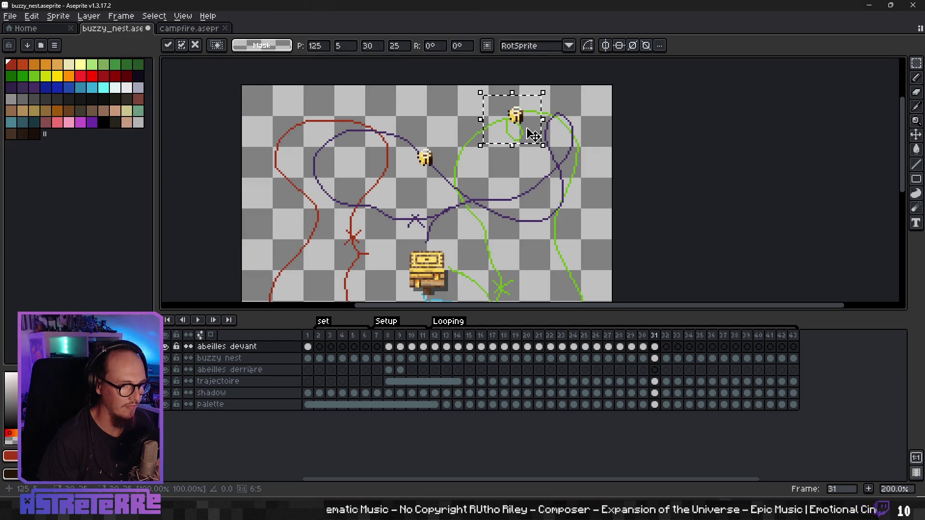
{"action": "key", "text": "Return"}
{"action": "scroll", "coordinate": [530, 164], "scroll_direction": "down", "scroll_amount": 1}
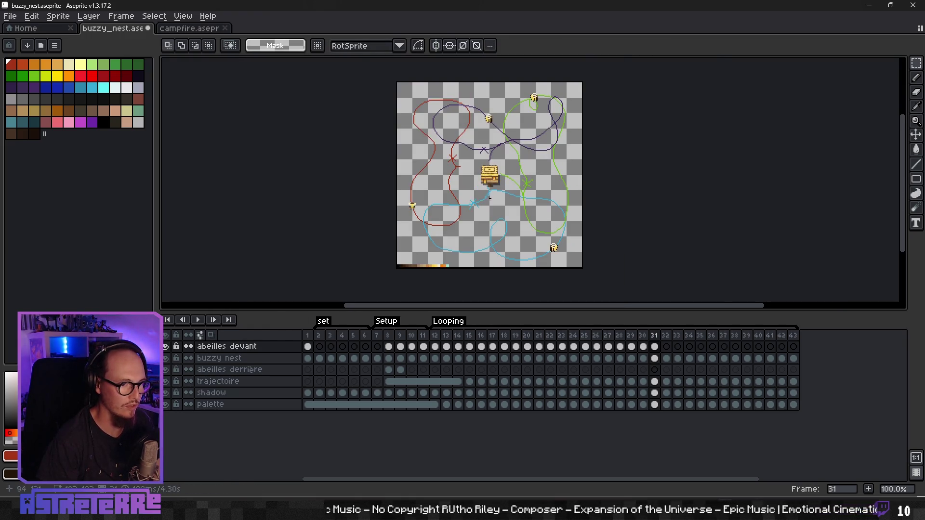
{"action": "scroll", "coordinate": [490, 198], "scroll_direction": "up", "scroll_amount": 1}
{"action": "mouse_move", "coordinate": [362, 175]}
{"action": "left_mouse_down"}
{"action": "mouse_move", "coordinate": [417, 219]}
{"action": "mouse_move", "coordinate": [412, 226]}
{"action": "left_mouse_up"}
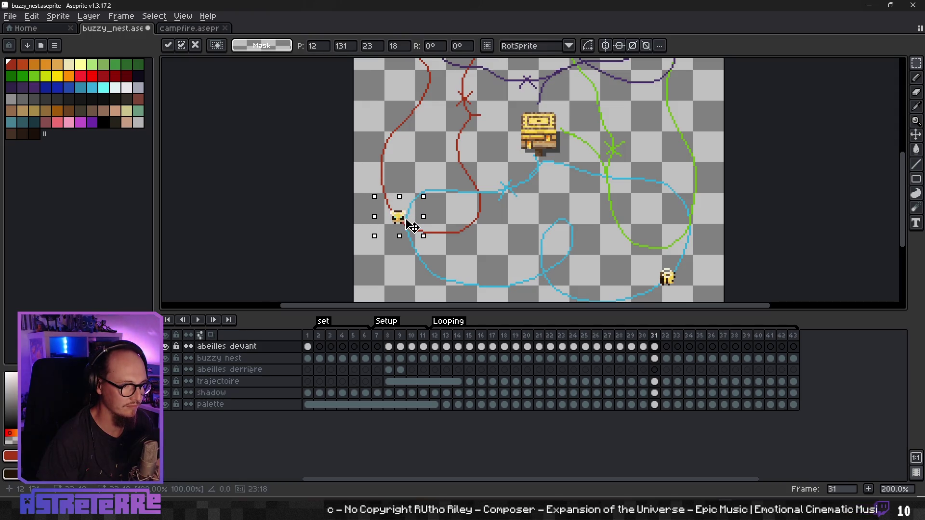
{"action": "key", "text": "Return"}
{"action": "scroll", "coordinate": [502, 221], "scroll_direction": "down", "scroll_amount": 1}
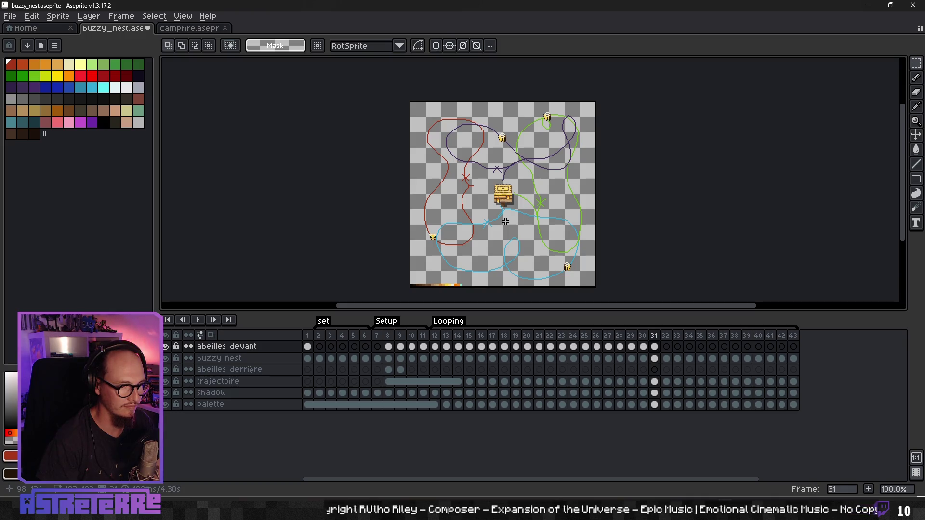
Copy the frame 31 bee cel into frame 32 and advance the lower bee along the blue path
{"action": "left_click", "coordinate": [655, 347]}
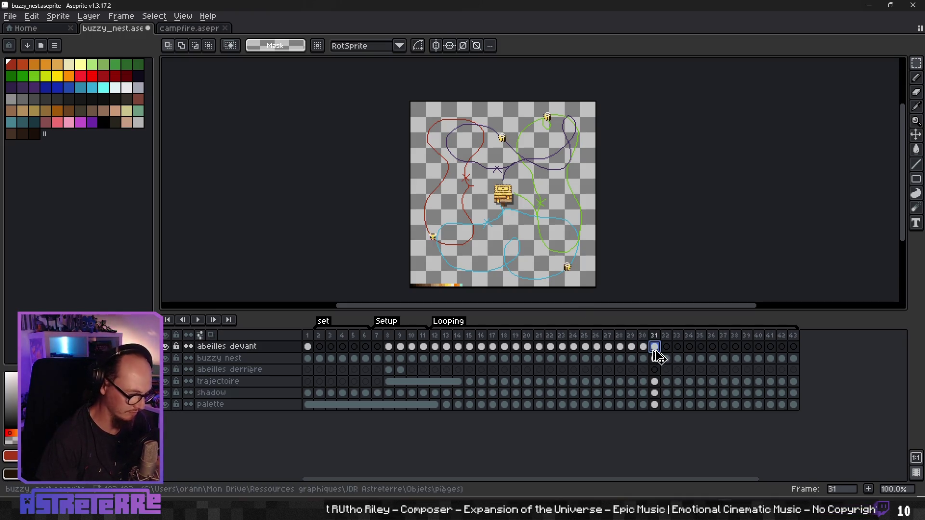
{"action": "left_click_drag", "start_coordinate": [658, 356], "coordinate": [668, 351]}
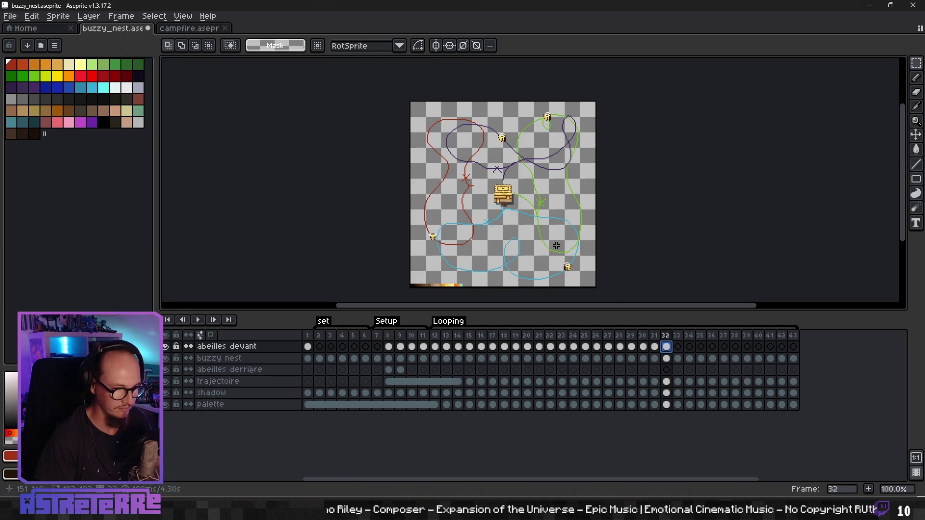
{"action": "left_click_drag", "start_coordinate": [581, 276], "coordinate": [586, 267]}
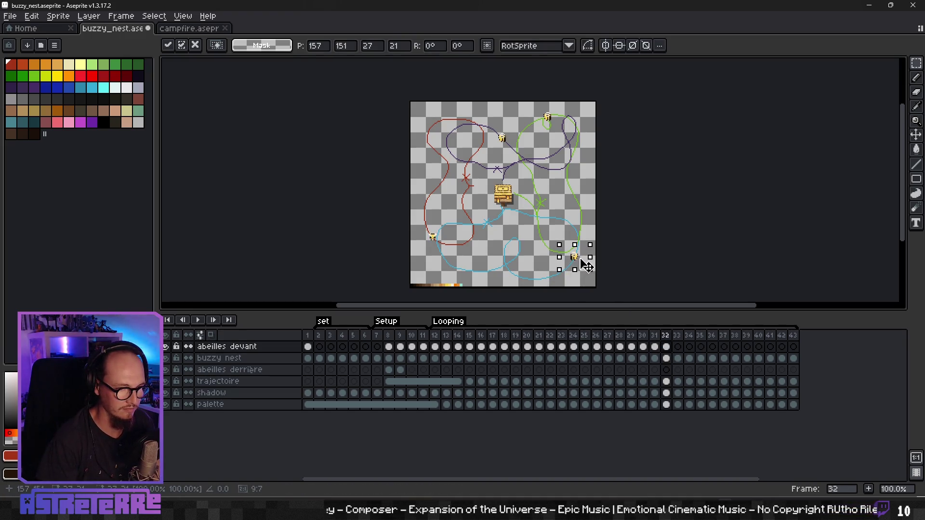
{"action": "scroll", "coordinate": [589, 268], "scroll_direction": "up", "scroll_amount": 1}
{"action": "key", "text": "Delete"}
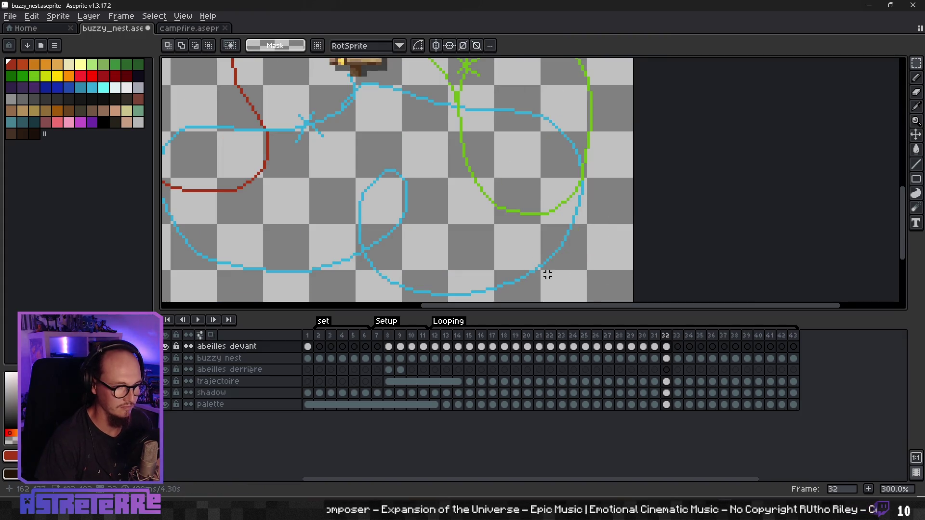
{"action": "scroll", "coordinate": [502, 240], "scroll_direction": "down", "scroll_amount": 1}
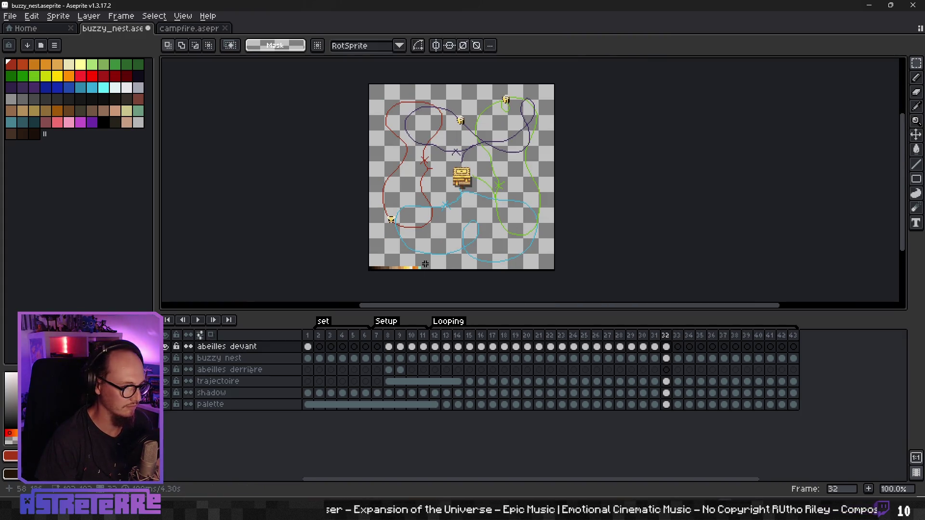
Paste a bee from frame 1 onto the bottom-right of the green path in frame 32
{"action": "left_click", "coordinate": [308, 347]}
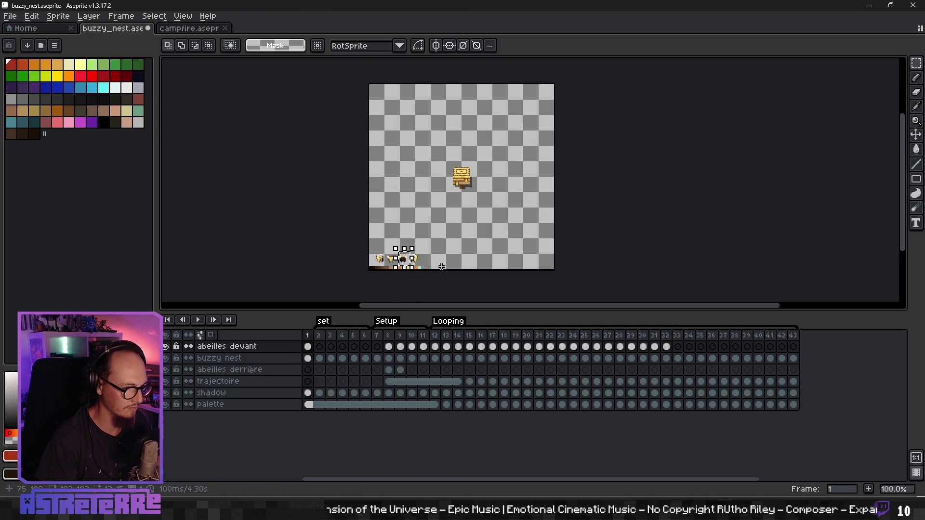
{"action": "left_click", "coordinate": [666, 346]}
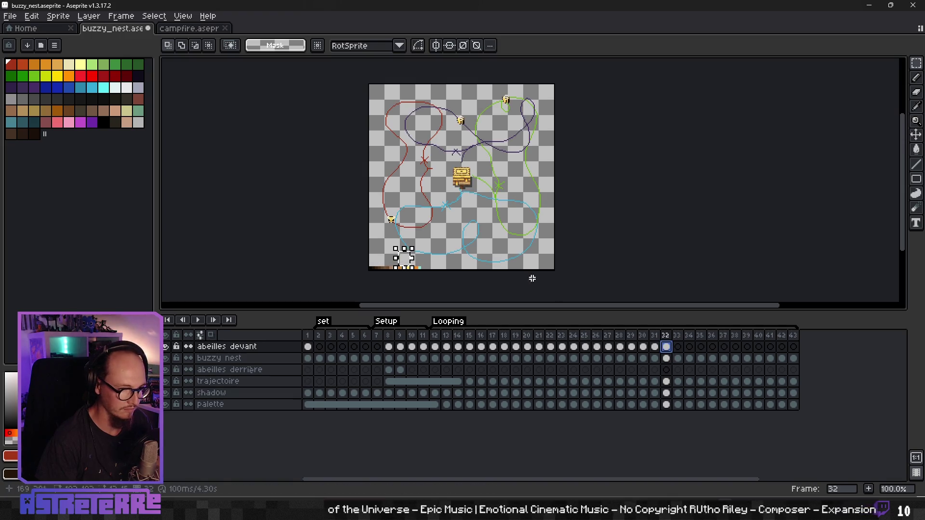
{"action": "key", "text": "ctrl+v"}
{"action": "left_click_drag", "start_coordinate": [413, 267], "coordinate": [544, 243]}
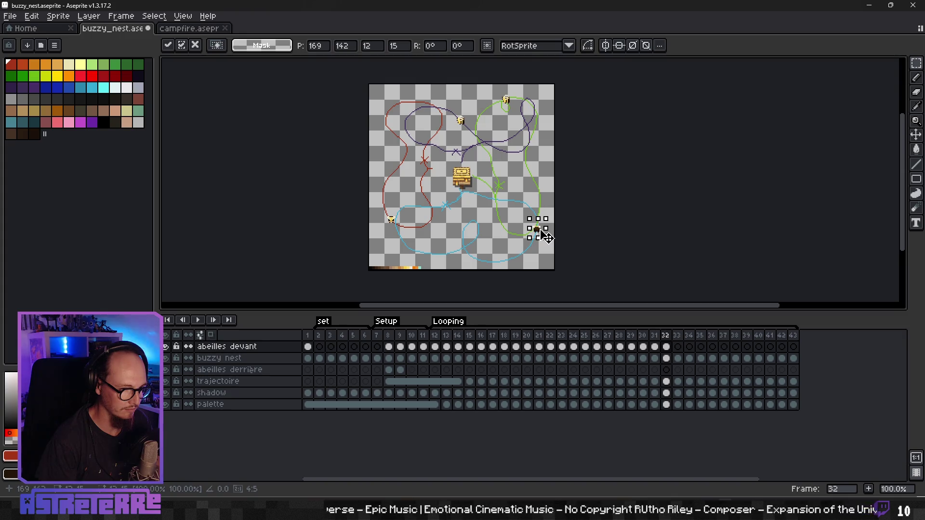
{"action": "left_click", "coordinate": [654, 346]}
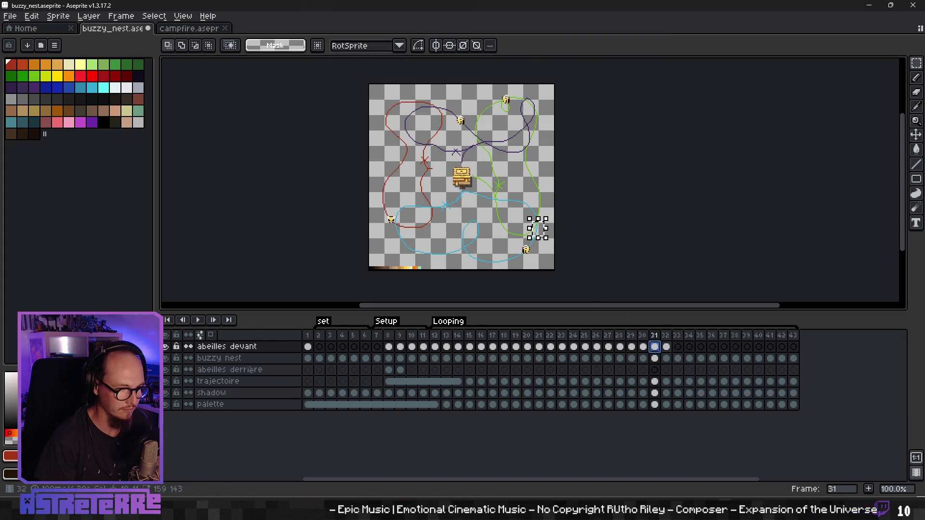
Nudge the dark bee in frame 32 slightly down-left onto its path
{"action": "scroll", "coordinate": [544, 258], "scroll_direction": "up", "scroll_amount": 3}
{"action": "key", "text": "Right"}
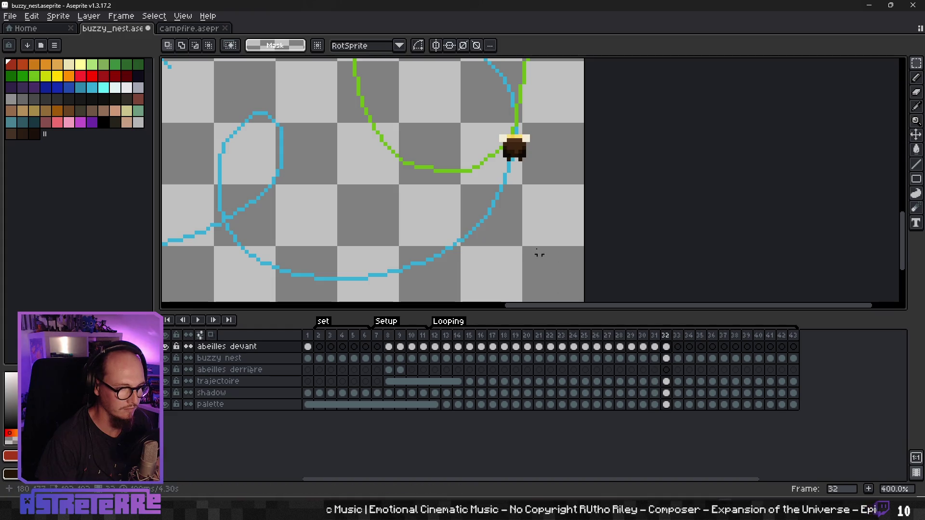
{"action": "mouse_move", "coordinate": [480, 120]}
{"action": "left_mouse_down"}
{"action": "mouse_move", "coordinate": [533, 177]}
{"action": "mouse_move", "coordinate": [528, 190]}
{"action": "left_mouse_up"}
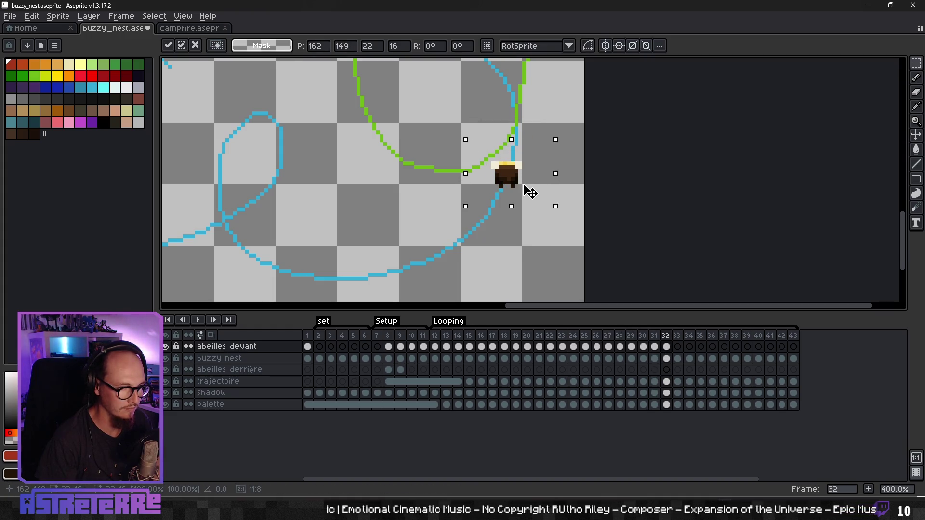
{"action": "key", "text": "Return"}
{"action": "scroll", "coordinate": [469, 159], "scroll_direction": "down", "scroll_amount": 2}
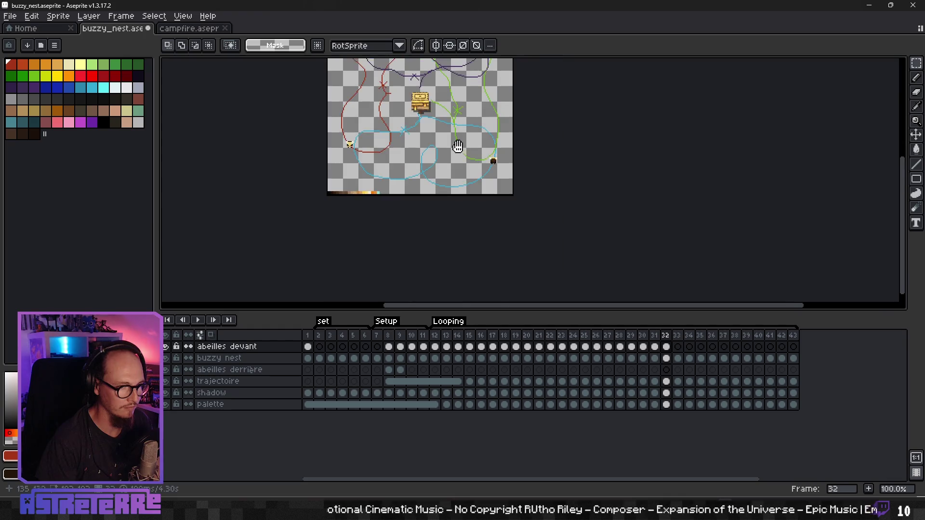
{"action": "scroll", "coordinate": [470, 159], "scroll_direction": "up", "scroll_amount": 1}
{"action": "scroll", "coordinate": [482, 183], "scroll_direction": "up", "scroll_amount": 4}
In frame 31, shift the top-right bee left on the green path and the centre bee up-left on the purple path
{"action": "key", "text": "Left"}
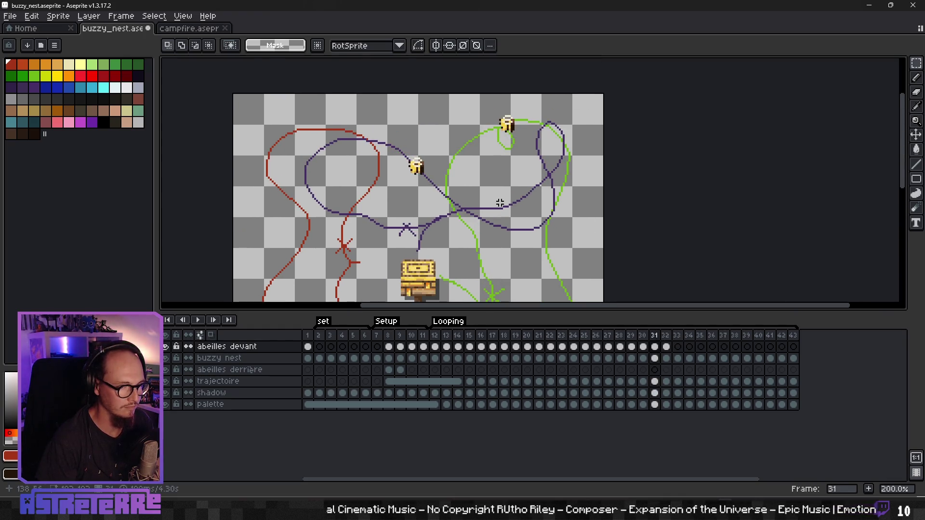
{"action": "left_click_drag", "start_coordinate": [497, 111], "coordinate": [477, 118]}
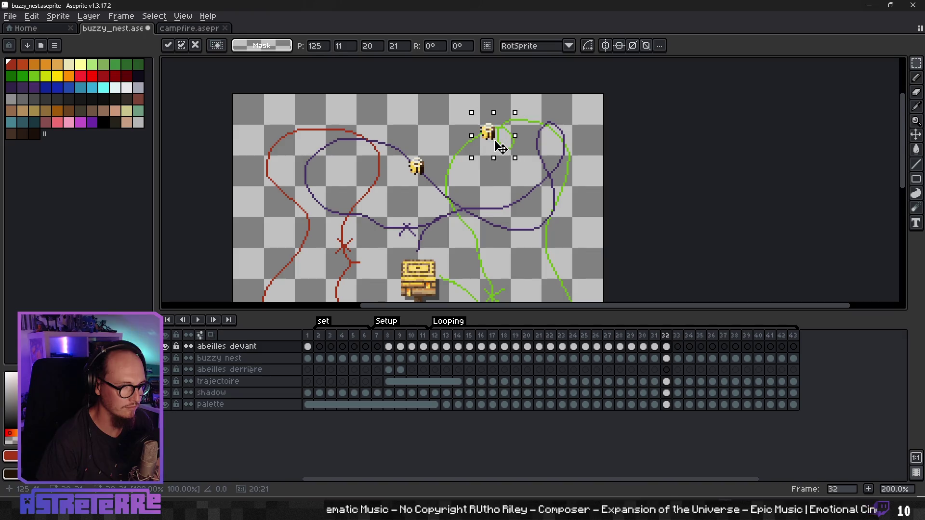
{"action": "key", "text": "Return"}
{"action": "left_click_drag", "start_coordinate": [417, 167], "coordinate": [391, 147]}
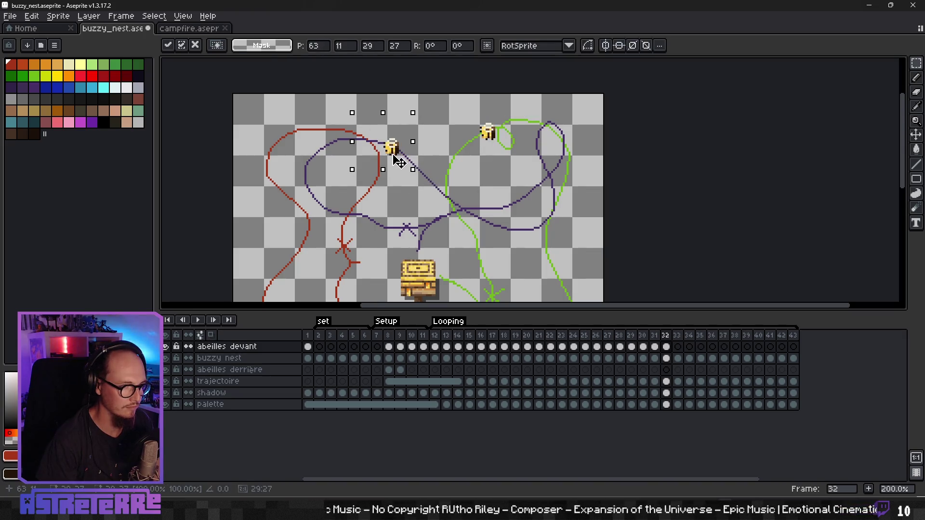
{"action": "key", "text": "Return"}
Delete the left bee from the current frame
{"action": "left_click_drag", "start_coordinate": [415, 228], "coordinate": [499, 163]}
{"action": "scroll", "coordinate": [499, 164], "scroll_direction": "down", "scroll_amount": 1}
{"action": "scroll", "coordinate": [384, 231], "scroll_direction": "up", "scroll_amount": 1}
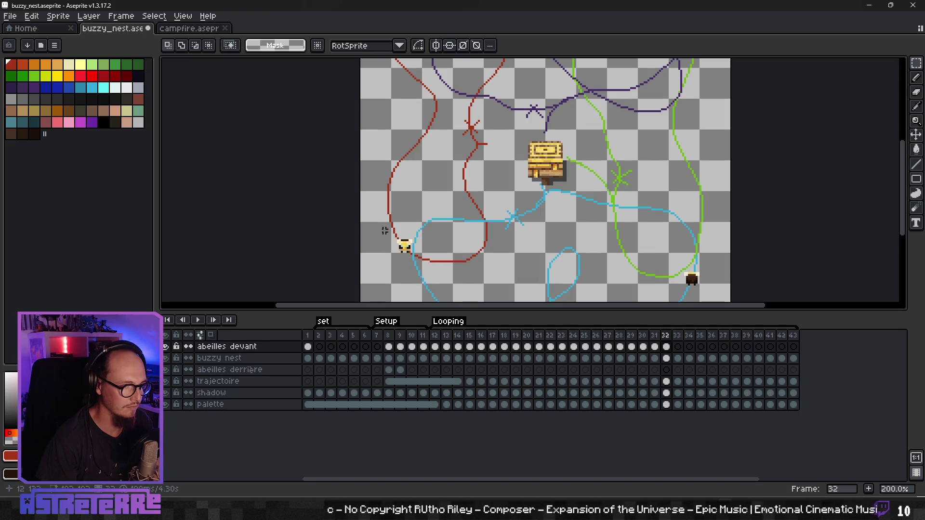
{"action": "scroll", "coordinate": [420, 267], "scroll_direction": "down", "scroll_amount": 3}
{"action": "key", "text": "Delete"}
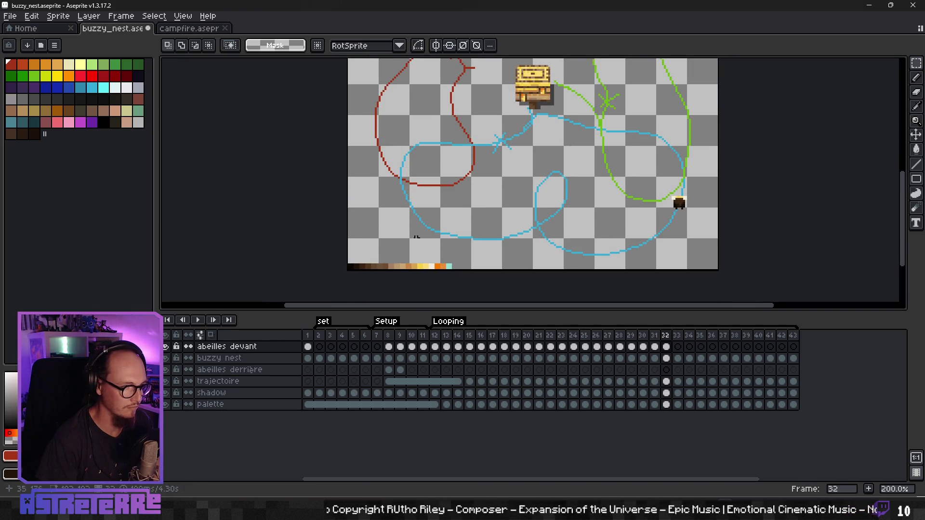
Paste a bee from frame 1 onto the left part of the blue path in frame 32
{"action": "left_click", "coordinate": [308, 347]}
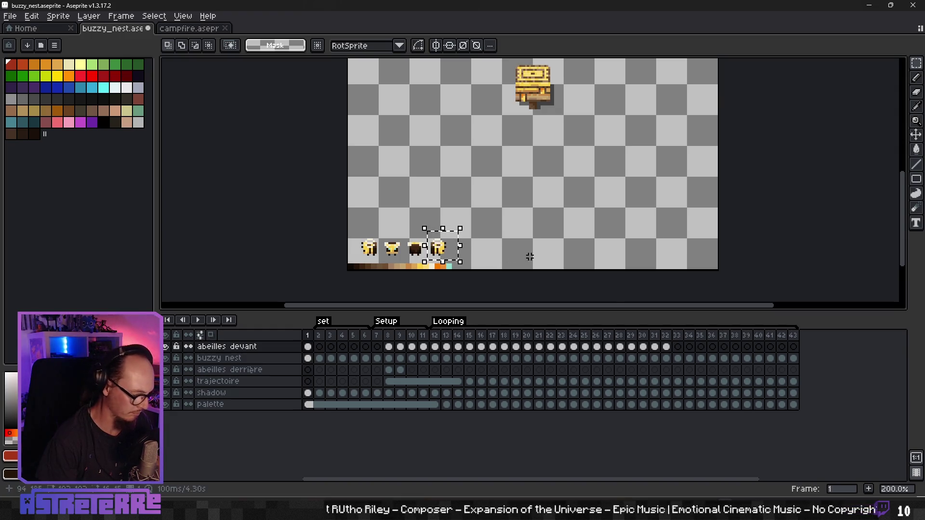
{"action": "left_click", "coordinate": [666, 347]}
{"action": "scroll", "coordinate": [464, 232], "scroll_direction": "up", "scroll_amount": 2}
{"action": "left_click", "coordinate": [464, 233]}
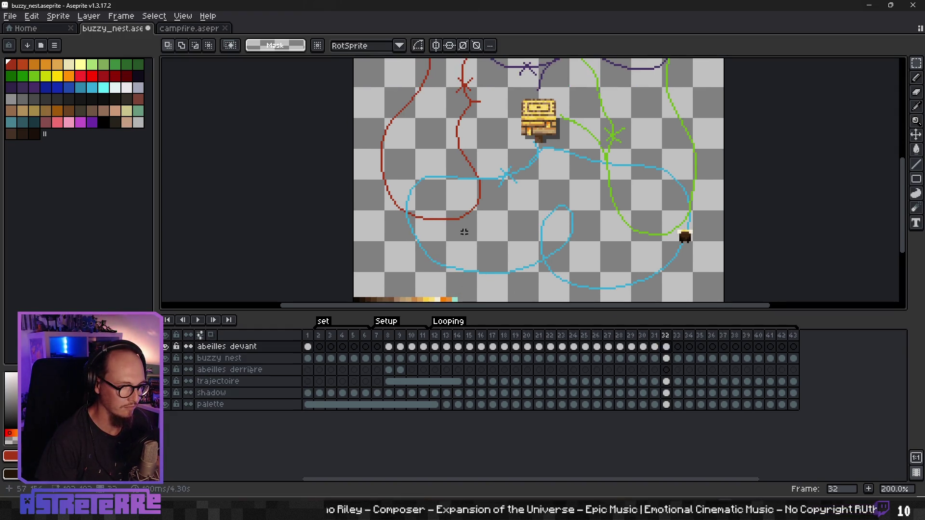
{"action": "key", "text": "ctrl+v"}
{"action": "left_click_drag", "start_coordinate": [444, 268], "coordinate": [407, 208]}
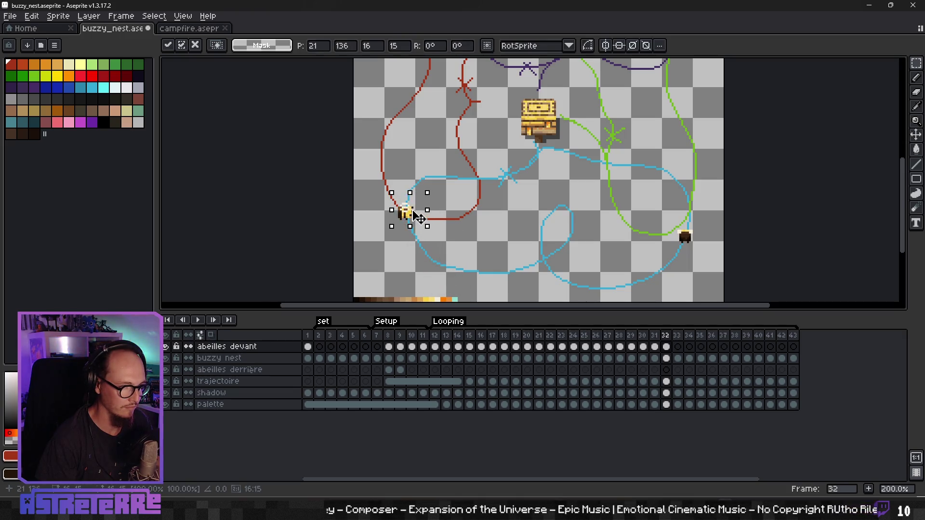
{"action": "key", "text": "Return"}
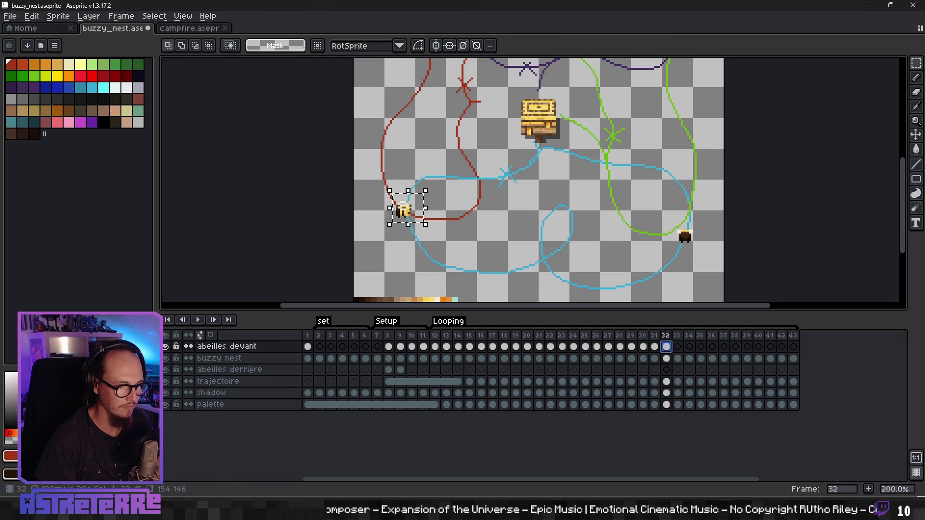
{"action": "left_click_drag", "start_coordinate": [414, 216], "coordinate": [439, 220]}
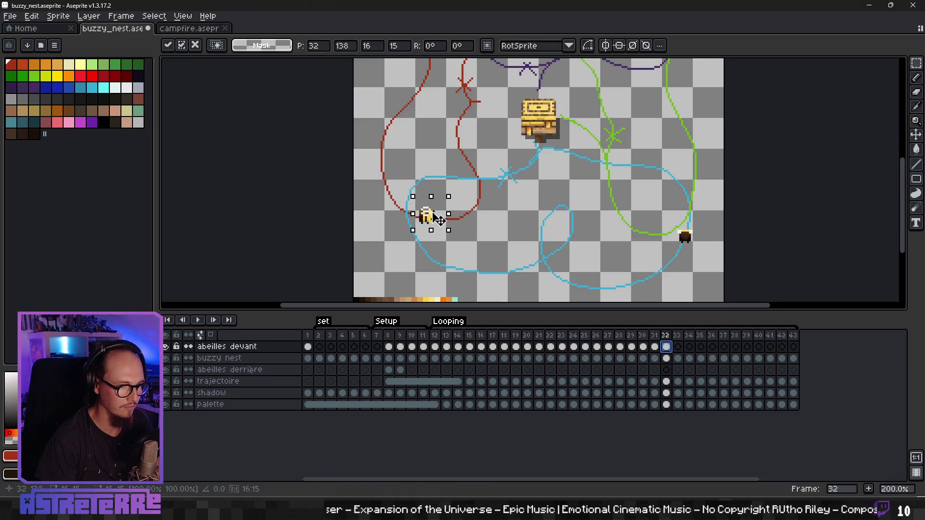
{"action": "key", "text": "Return"}
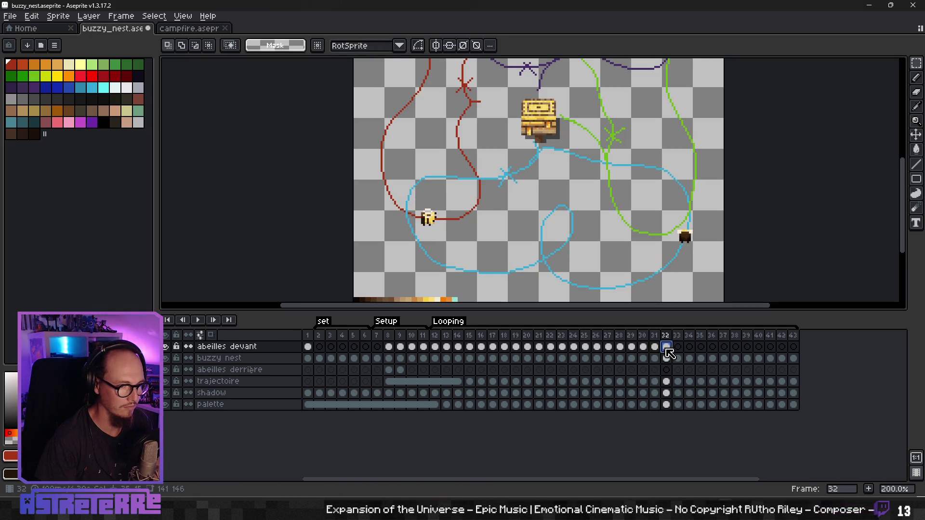
{"action": "scroll", "coordinate": [551, 249], "scroll_direction": "down", "scroll_amount": 1}
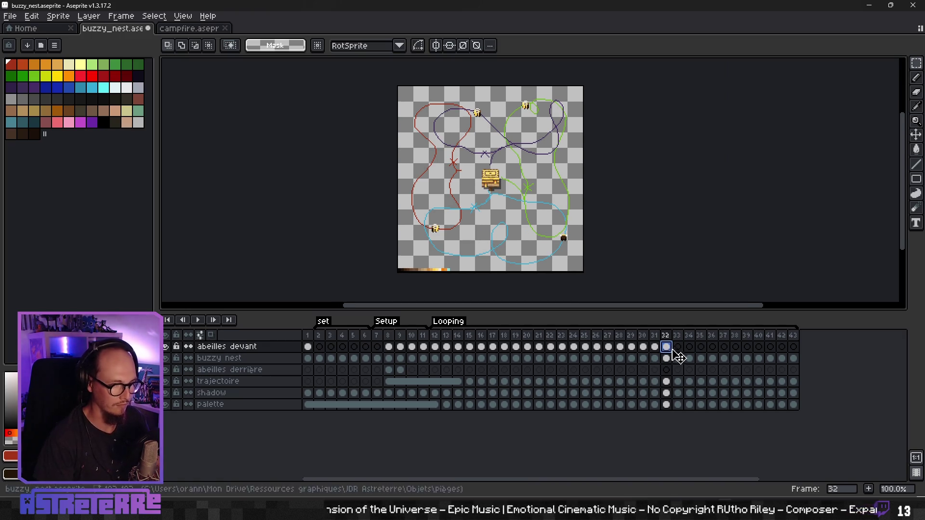
In frame 33, move the lower-right bee up and the top-right bee down-left along their paths
{"action": "left_click", "coordinate": [678, 347]}
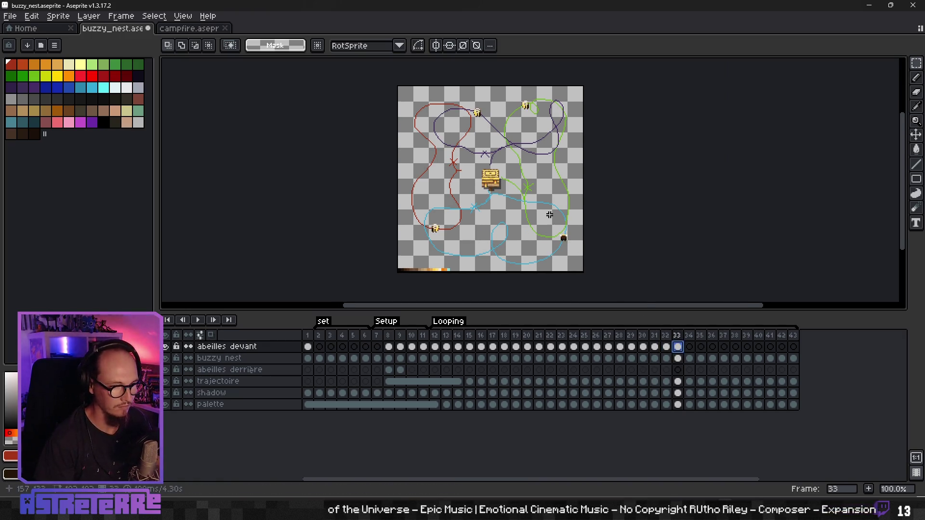
{"action": "scroll", "coordinate": [550, 217], "scroll_direction": "up", "scroll_amount": 2}
{"action": "mouse_move", "coordinate": [579, 251]}
{"action": "left_mouse_down"}
{"action": "mouse_move", "coordinate": [625, 301]}
{"action": "mouse_move", "coordinate": [605, 241]}
{"action": "left_mouse_up"}
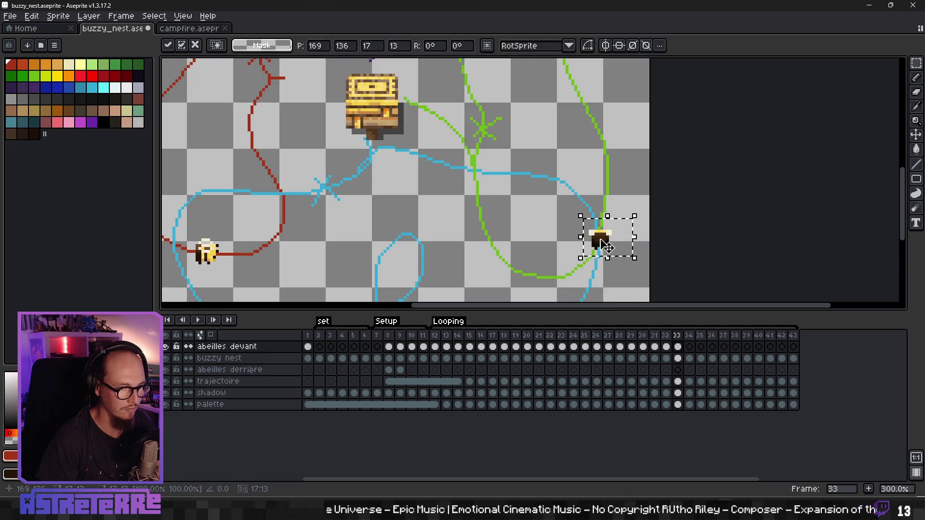
{"action": "key", "text": "Return"}
{"action": "scroll", "coordinate": [362, 159], "scroll_direction": "down", "scroll_amount": 2}
{"action": "scroll", "coordinate": [442, 221], "scroll_direction": "down", "scroll_amount": 1}
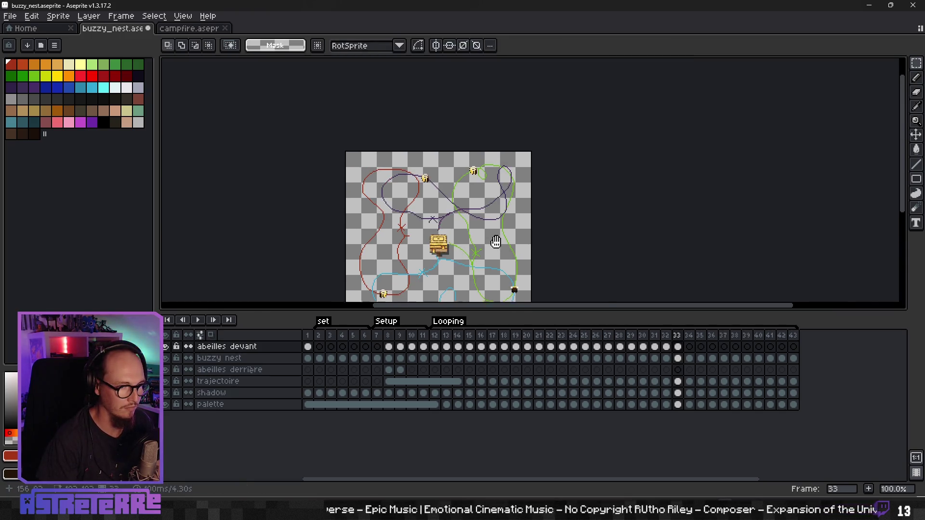
{"action": "scroll", "coordinate": [491, 241], "scroll_direction": "up", "scroll_amount": 3}
{"action": "scroll", "coordinate": [457, 147], "scroll_direction": "down", "scroll_amount": 2}
{"action": "scroll", "coordinate": [443, 94], "scroll_direction": "up", "scroll_amount": 2}
{"action": "mouse_move", "coordinate": [428, 117]}
{"action": "left_mouse_down"}
{"action": "mouse_move", "coordinate": [486, 185]}
{"action": "mouse_move", "coordinate": [439, 187]}
{"action": "left_mouse_up"}
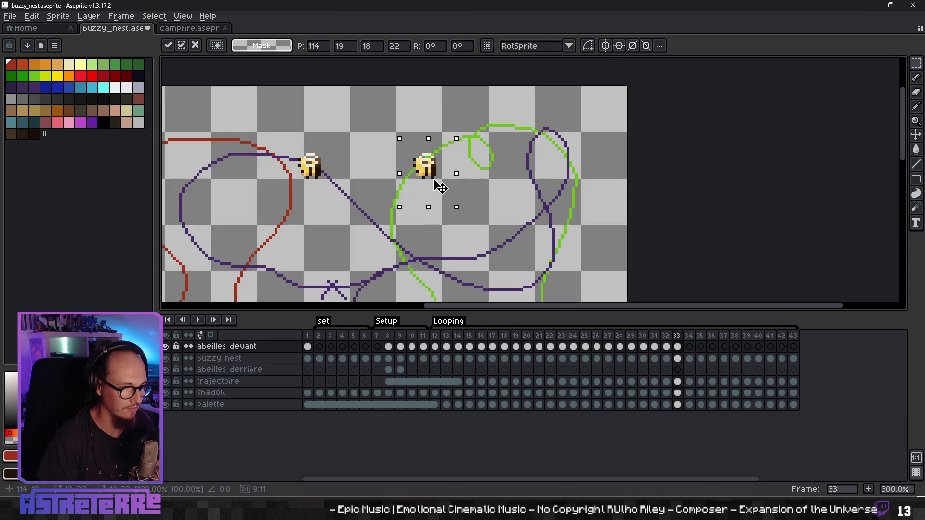
{"action": "key", "text": "Return"}
Reposition frame 33's top-left bee and shift the lower-left bee right along the red path
{"action": "scroll", "coordinate": [522, 184], "scroll_direction": "down", "scroll_amount": 1}
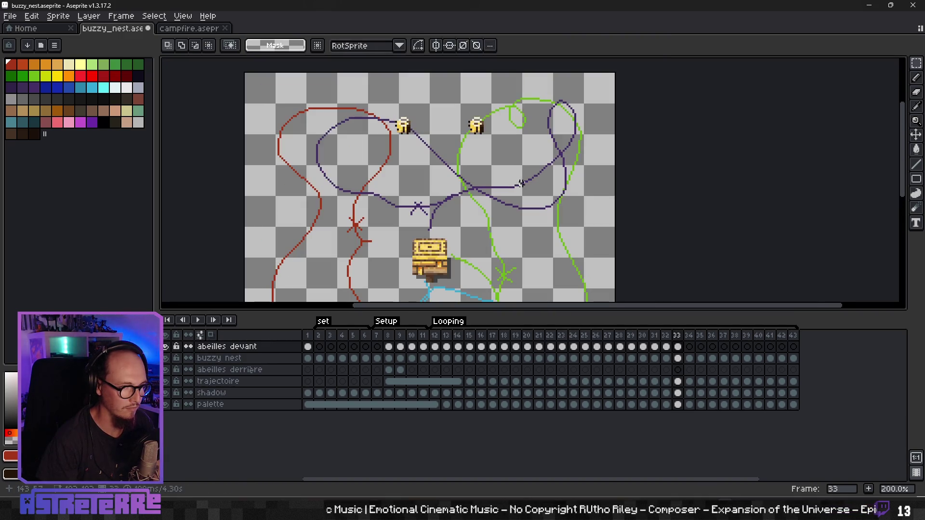
{"action": "mouse_move", "coordinate": [385, 102]}
{"action": "left_mouse_down"}
{"action": "mouse_move", "coordinate": [433, 157]}
{"action": "mouse_move", "coordinate": [361, 136]}
{"action": "left_mouse_up"}
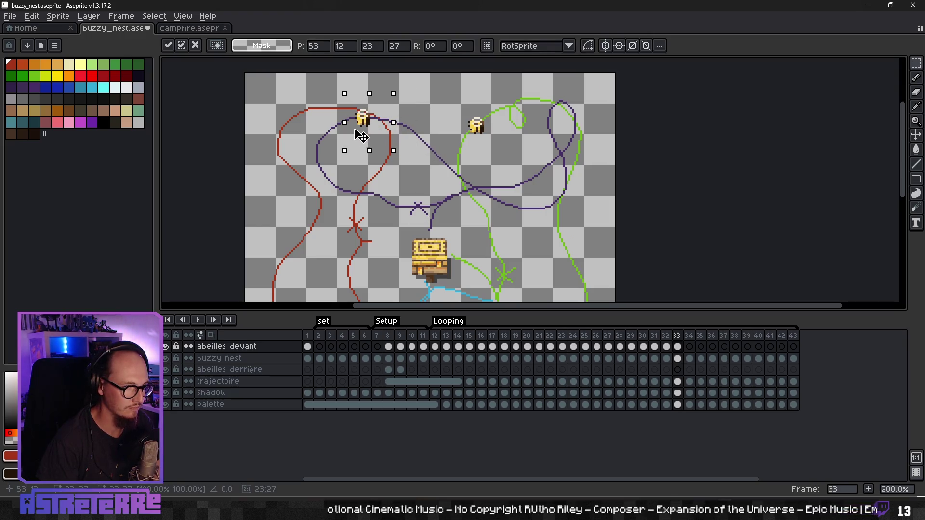
{"action": "key", "text": "Return"}
{"action": "scroll", "coordinate": [379, 150], "scroll_direction": "down", "scroll_amount": 3}
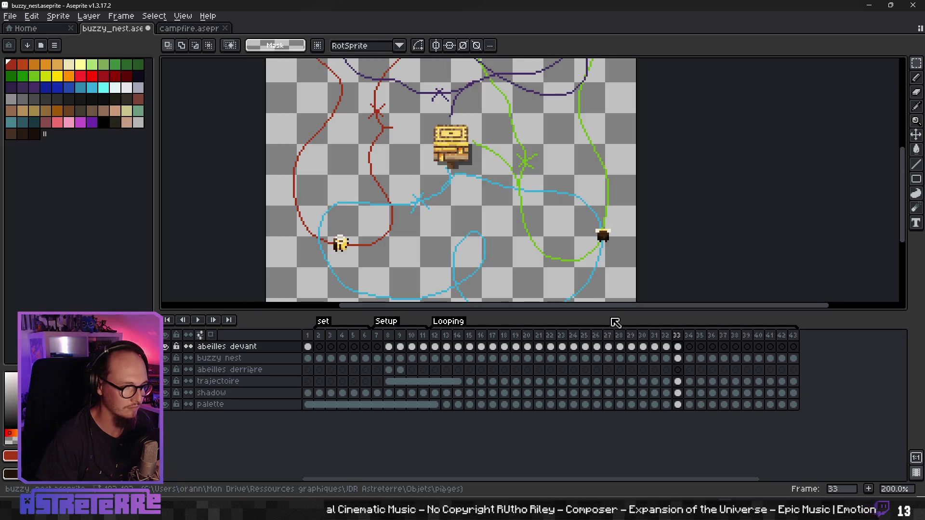
{"action": "left_click_drag", "start_coordinate": [354, 251], "coordinate": [361, 255]}
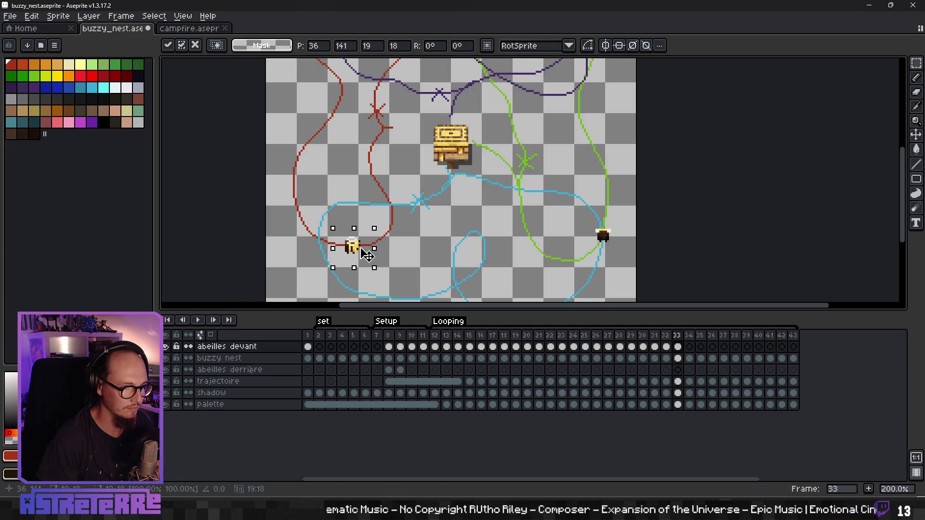
{"action": "key", "text": "Return"}
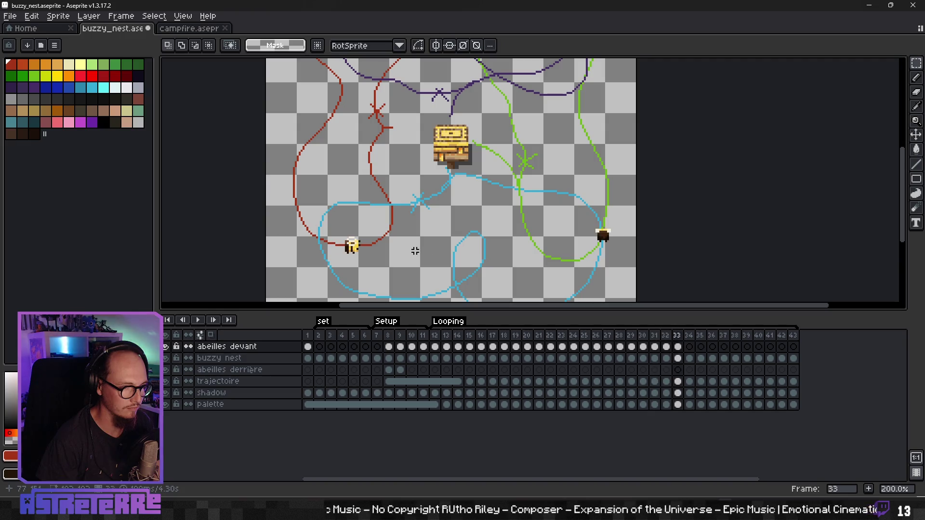
{"action": "key", "text": "Left"}
{"action": "key", "text": "Right"}
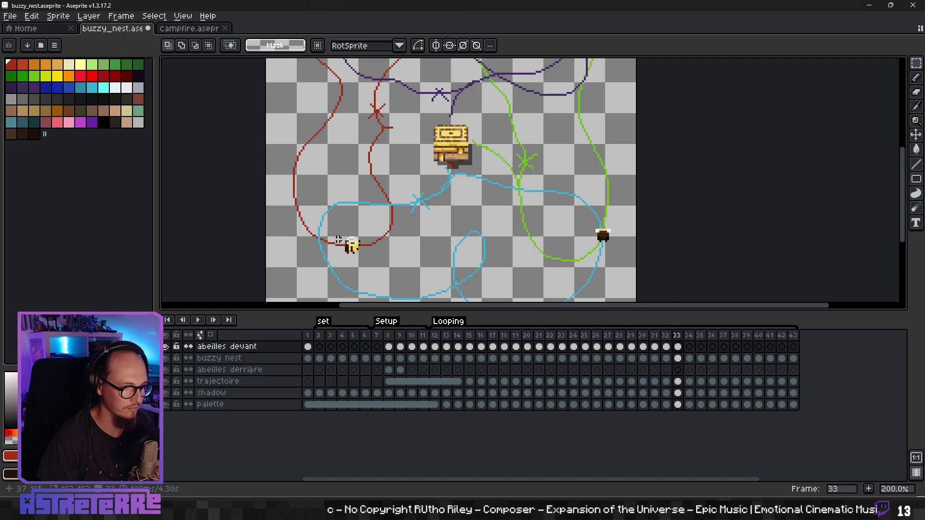
{"action": "left_click_drag", "start_coordinate": [369, 260], "coordinate": [390, 257]}
{"action": "left_click", "coordinate": [437, 251]}
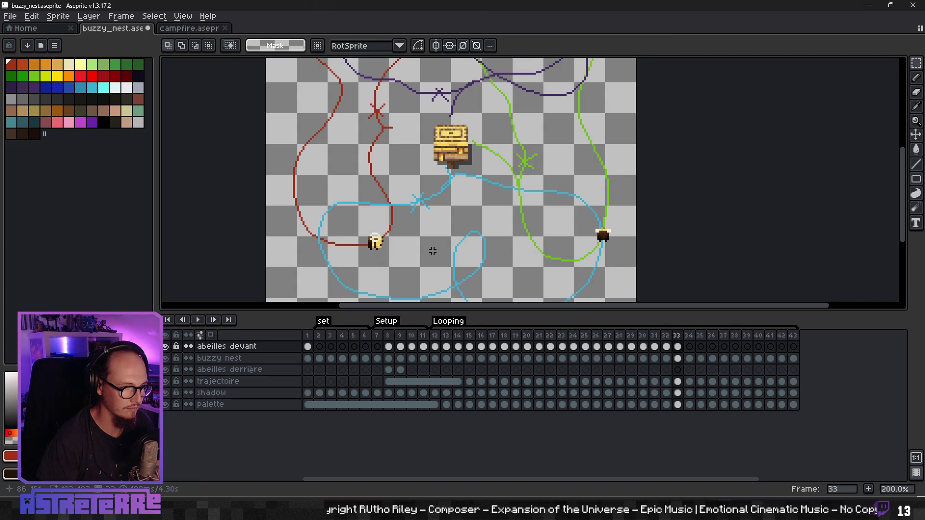
Preview the animation loop, then copy frame 33's 'abeilles devant' cel
{"action": "scroll", "coordinate": [433, 252], "scroll_direction": "down", "scroll_amount": 2}
{"action": "key", "text": "Return"}
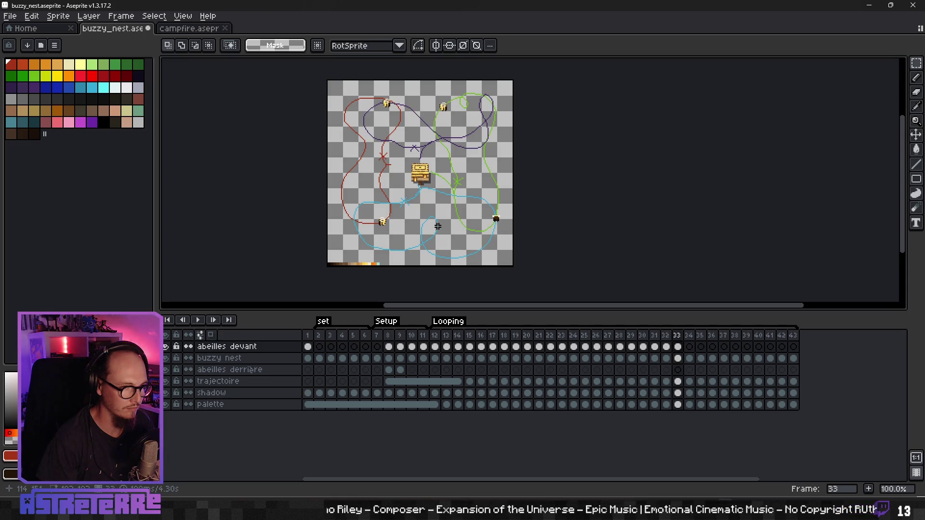
{"action": "left_click", "coordinate": [678, 347]}
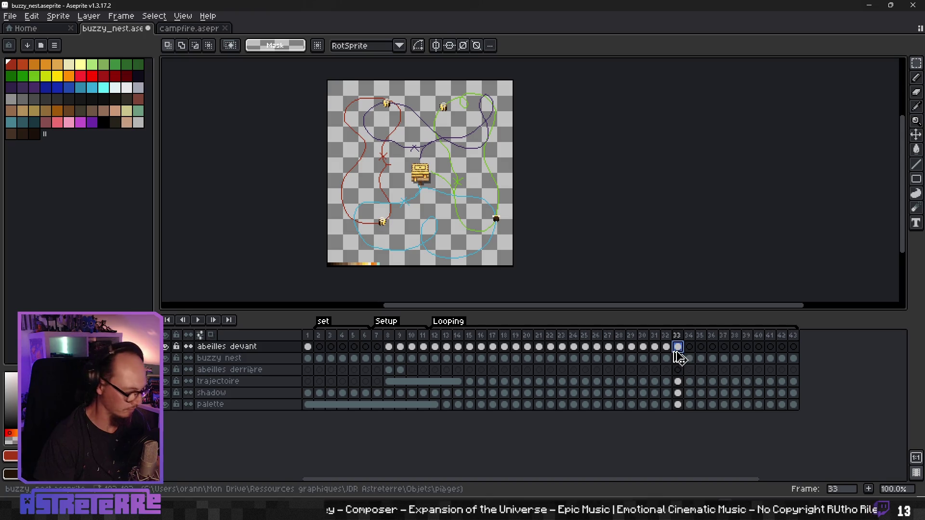
{"action": "key", "text": "ctrl+c"}
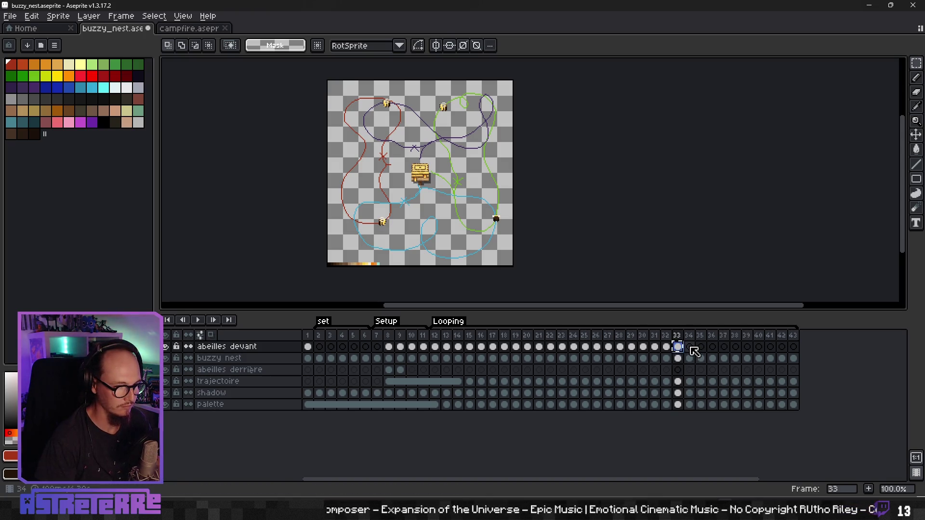
Paste the bees into frame 34, move the lower-right bee up-left and delete the lower-left bee
{"action": "left_click", "coordinate": [690, 347]}
{"action": "key", "text": "ctrl+v"}
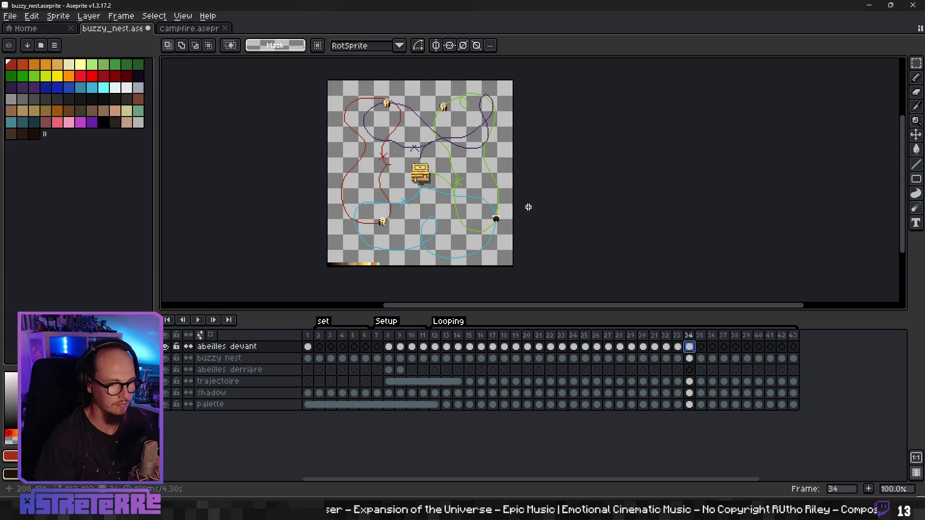
{"action": "key", "text": "Left"}
{"action": "key", "text": "Right"}
{"action": "scroll", "coordinate": [486, 212], "scroll_direction": "up", "scroll_amount": 1}
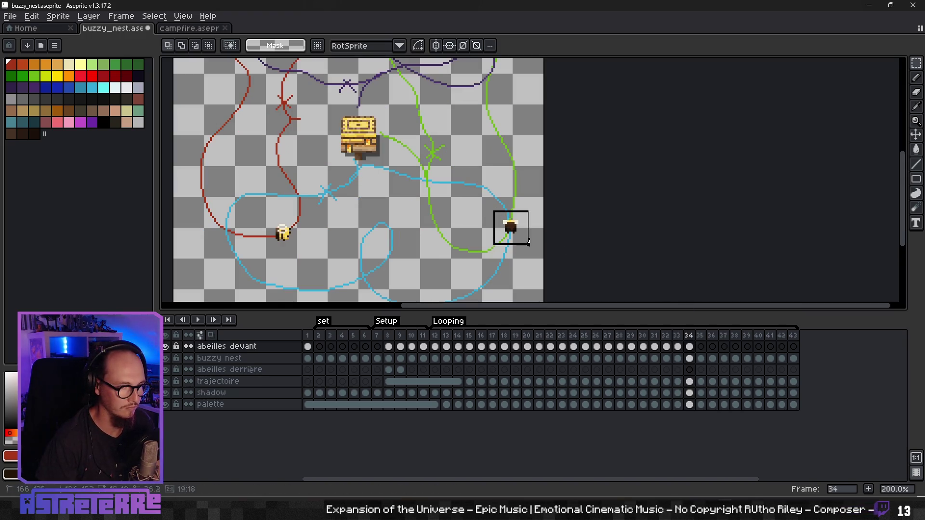
{"action": "left_click_drag", "start_coordinate": [516, 241], "coordinate": [505, 210]}
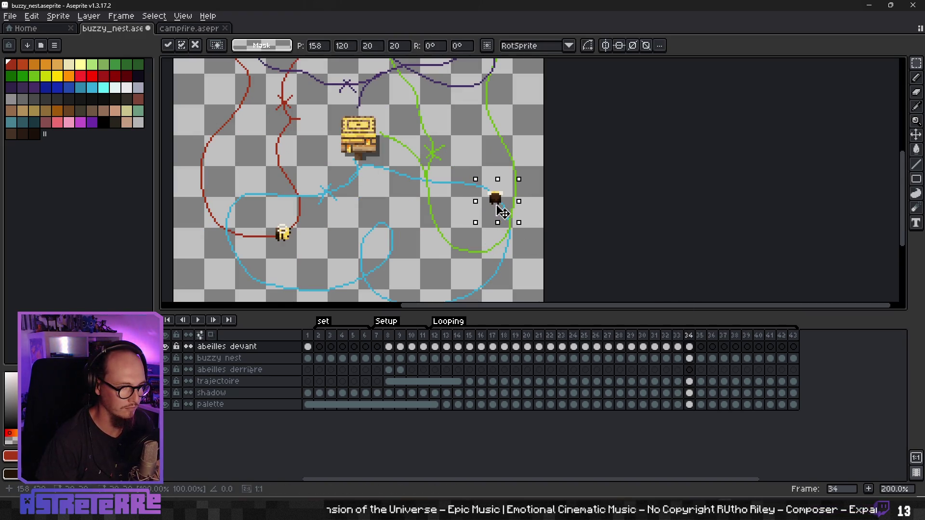
{"action": "key", "text": "Return"}
{"action": "scroll", "coordinate": [490, 226], "scroll_direction": "left", "scroll_amount": 3}
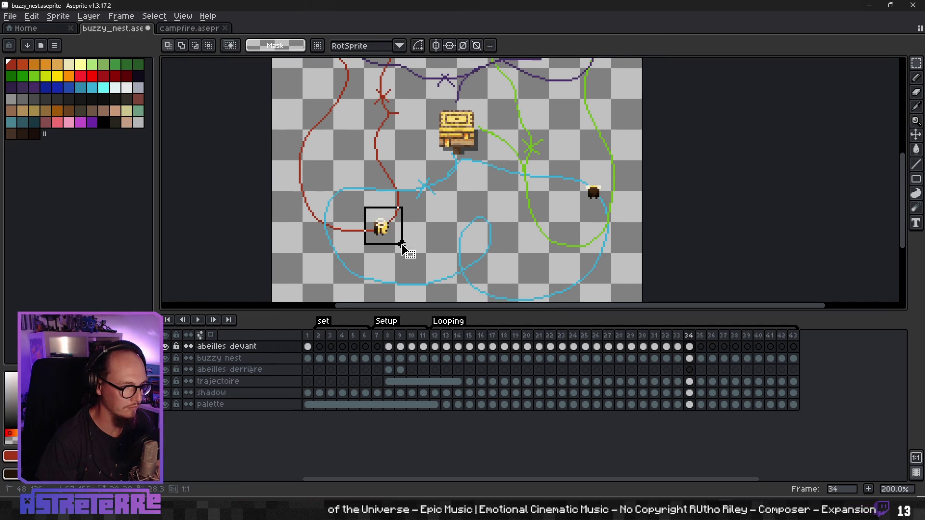
{"action": "left_click_drag", "start_coordinate": [402, 245], "coordinate": [403, 246]}
{"action": "key", "text": "Delete"}
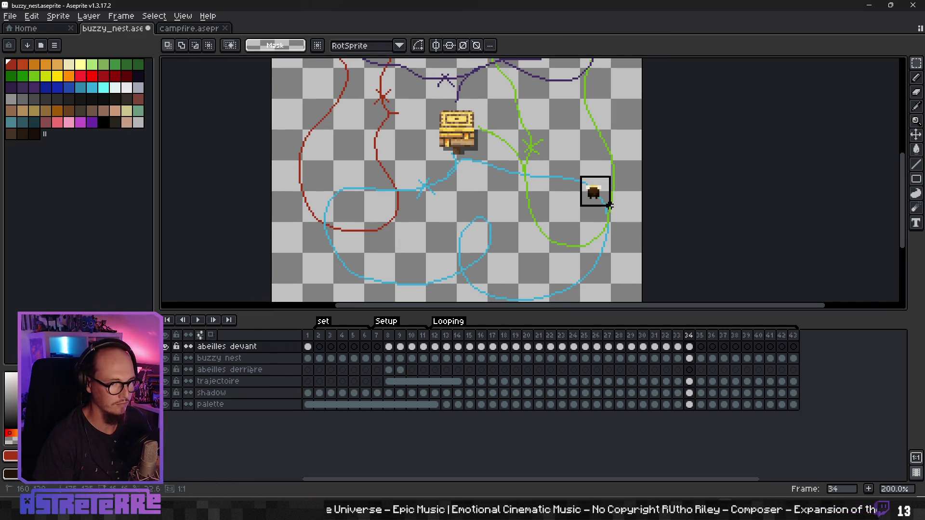
Duplicate the dark bee on the blue path, shift the top-left bee down-left, and remove the top-right bee
{"action": "left_click_drag", "start_coordinate": [609, 205], "coordinate": [612, 209]}
{"action": "key", "text": "ctrl+shift+d"}
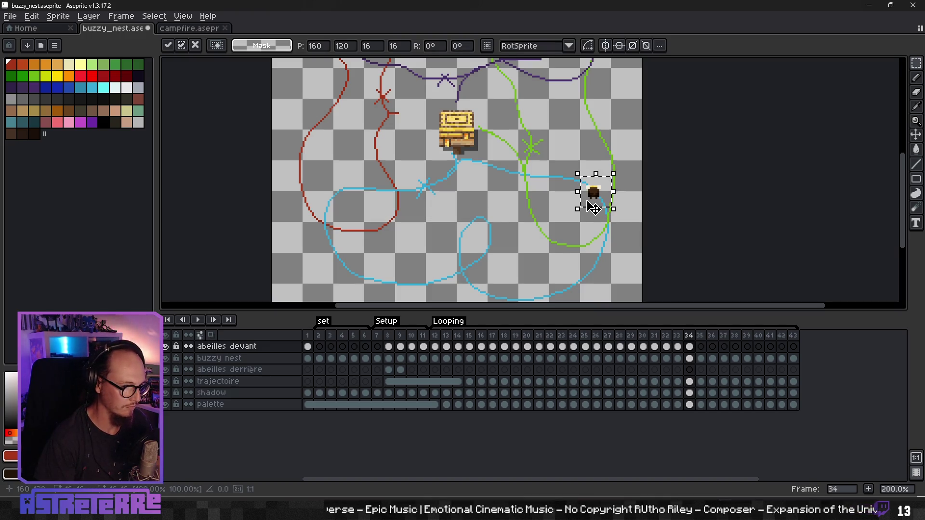
{"action": "key", "text": "ctrl+d"}
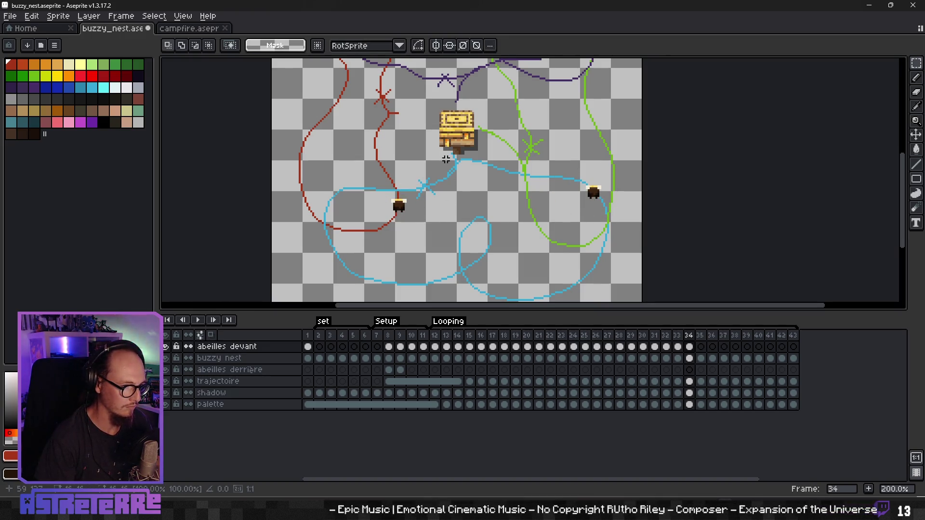
{"action": "scroll", "coordinate": [401, 215], "scroll_direction": "up", "scroll_amount": 5}
{"action": "mouse_move", "coordinate": [392, 103]}
{"action": "left_mouse_down"}
{"action": "mouse_move", "coordinate": [405, 132]}
{"action": "mouse_move", "coordinate": [381, 142]}
{"action": "left_mouse_up"}
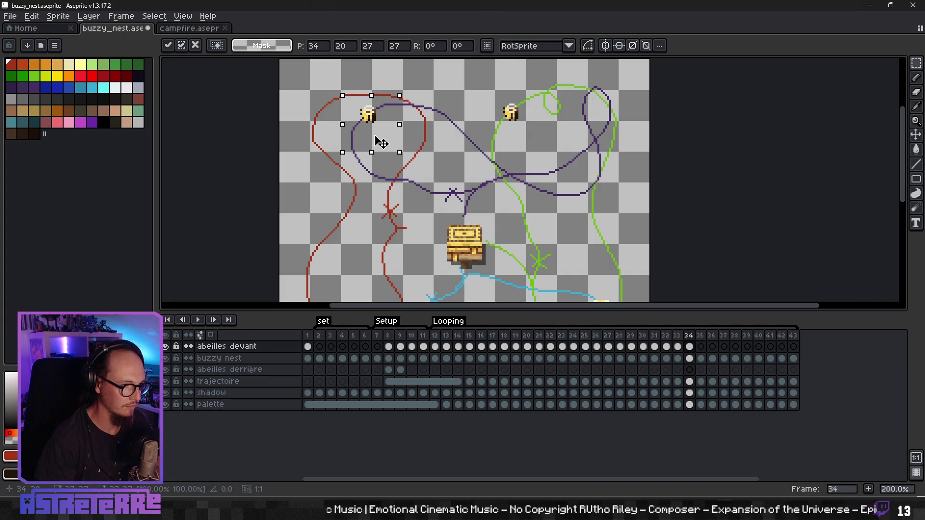
{"action": "left_click_drag", "start_coordinate": [485, 85], "coordinate": [534, 140]}
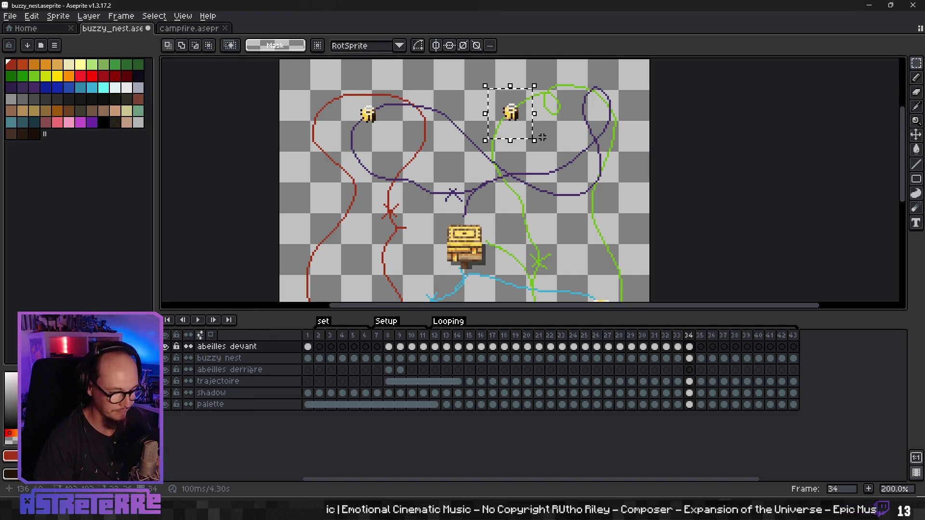
{"action": "key", "text": "Delete"}
Bring a yellow bee from frame 1 into frame 34 and place it on the purple path
{"action": "left_click", "coordinate": [308, 348]}
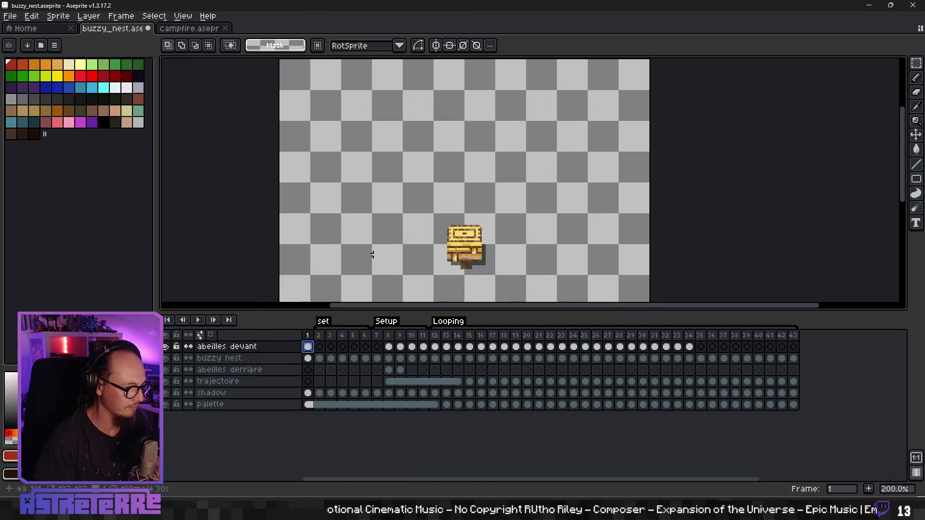
{"action": "scroll", "coordinate": [401, 209], "scroll_direction": "down", "scroll_amount": 3}
{"action": "scroll", "coordinate": [405, 231], "scroll_direction": "down", "scroll_amount": 2}
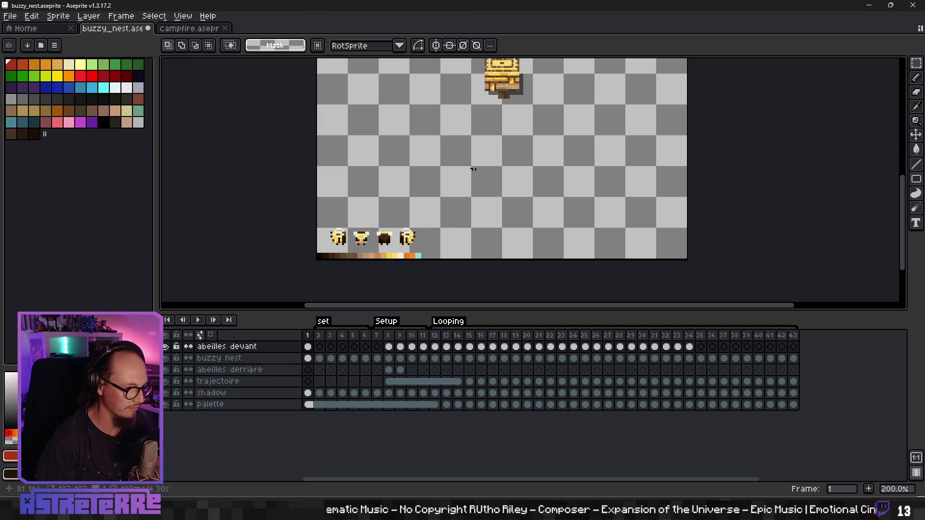
{"action": "scroll", "coordinate": [473, 170], "scroll_direction": "up", "scroll_amount": 2}
{"action": "left_click", "coordinate": [690, 347]}
{"action": "scroll", "coordinate": [522, 186], "scroll_direction": "up", "scroll_amount": 2}
{"action": "scroll", "coordinate": [522, 186], "scroll_direction": "up", "scroll_amount": 1}
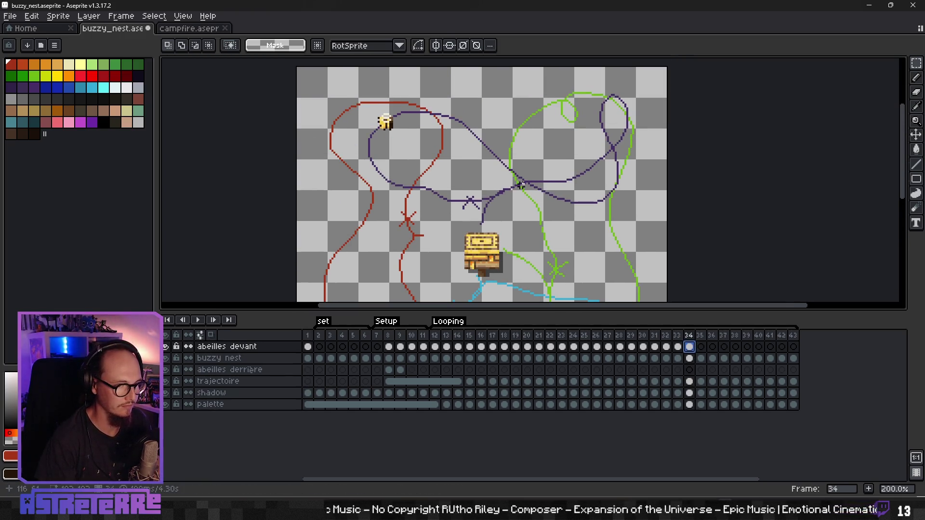
{"action": "key", "text": "ctrl+v"}
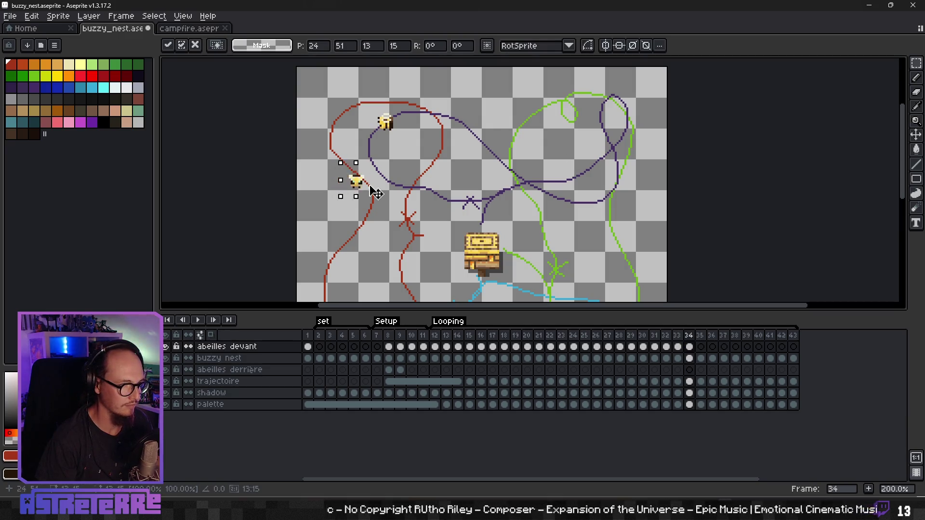
{"action": "left_click_drag", "start_coordinate": [376, 193], "coordinate": [542, 147]}
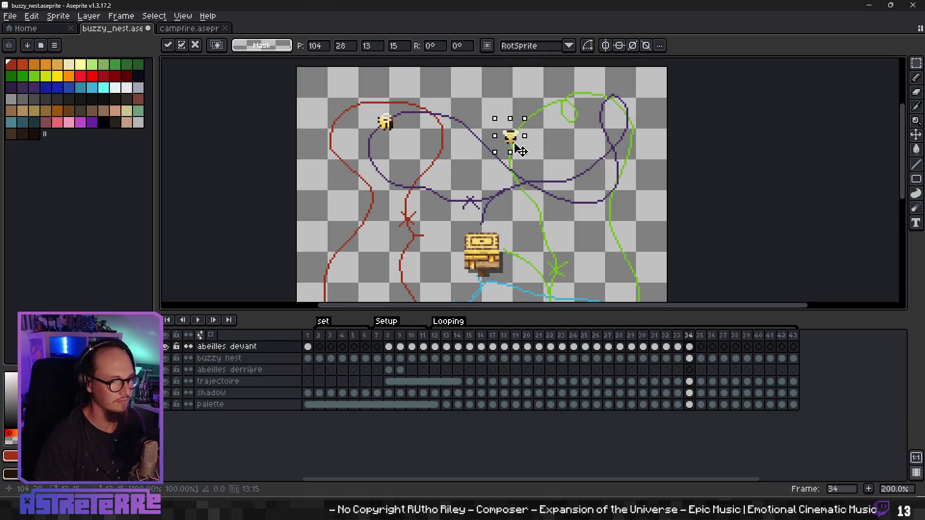
{"action": "left_click", "coordinate": [690, 347]}
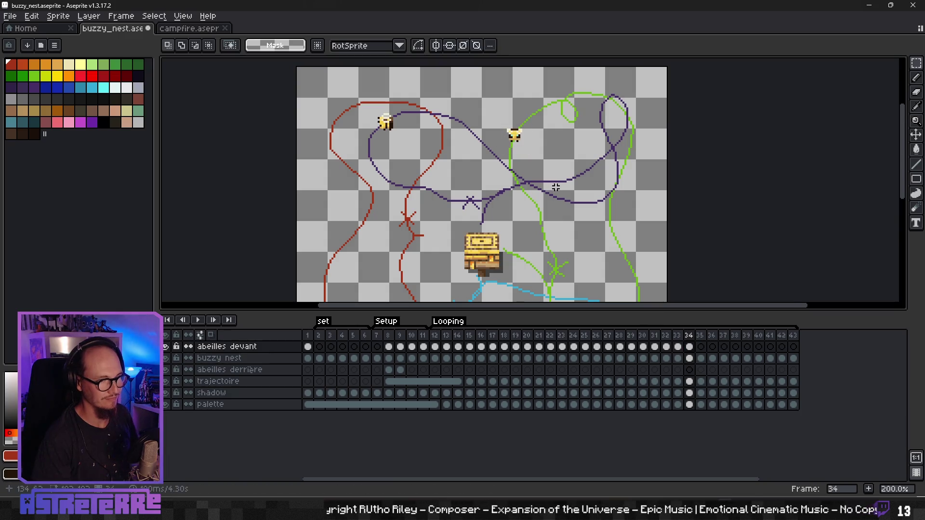
{"action": "scroll", "coordinate": [556, 187], "scroll_direction": "down", "scroll_amount": 2}
{"action": "scroll", "coordinate": [575, 255], "scroll_direction": "up", "scroll_amount": 2}
{"action": "scroll", "coordinate": [575, 255], "scroll_direction": "up", "scroll_amount": 2}
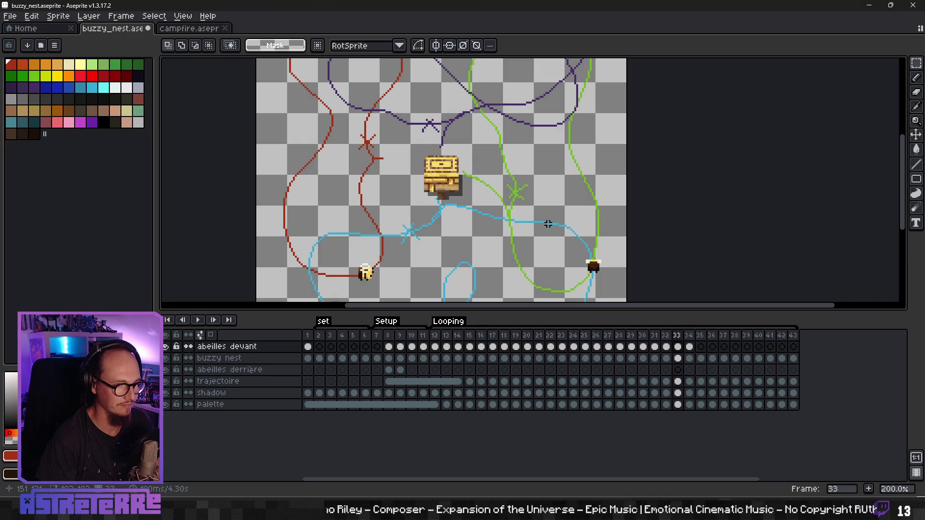
{"action": "left_click", "coordinate": [690, 347]}
On frame 35, move a copy of the top-left bee onto the lower-right green path
{"action": "left_click", "coordinate": [702, 348]}
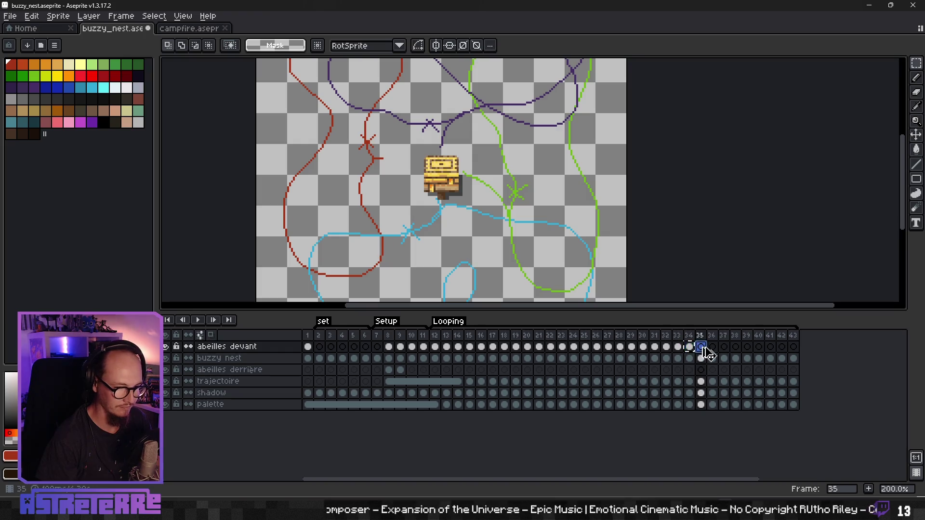
{"action": "scroll", "coordinate": [555, 232], "scroll_direction": "down", "scroll_amount": 2}
{"action": "scroll", "coordinate": [526, 208], "scroll_direction": "up", "scroll_amount": 1}
{"action": "scroll", "coordinate": [524, 189], "scroll_direction": "up", "scroll_amount": 1}
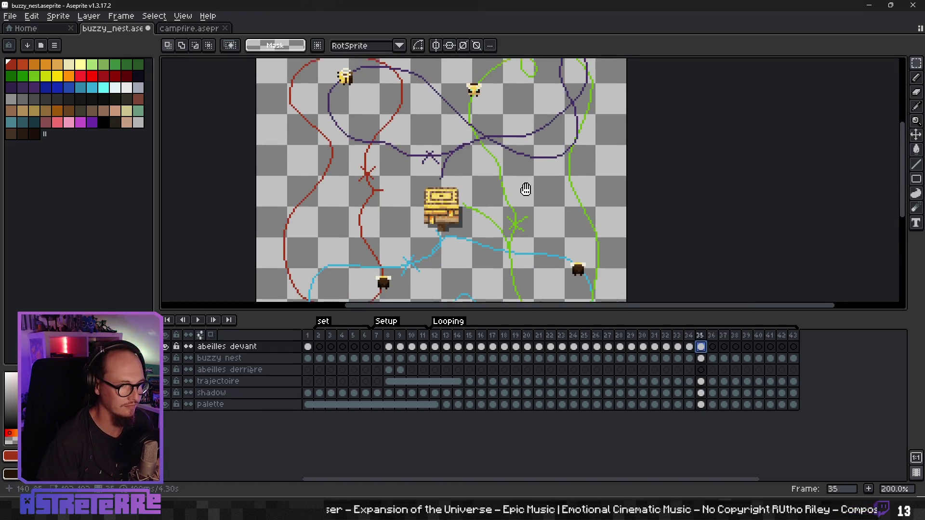
{"action": "left_click_drag", "start_coordinate": [330, 73], "coordinate": [384, 126]}
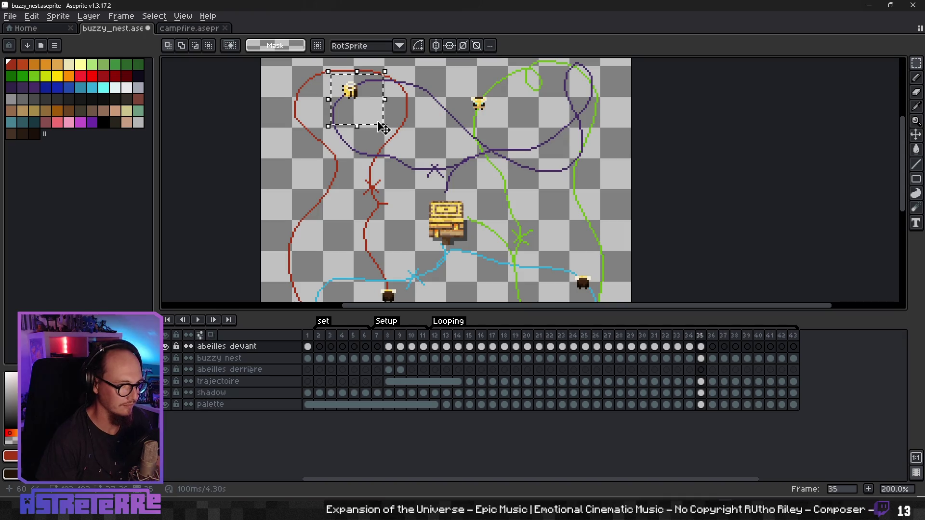
{"action": "left_click_drag", "start_coordinate": [357, 96], "coordinate": [571, 293]}
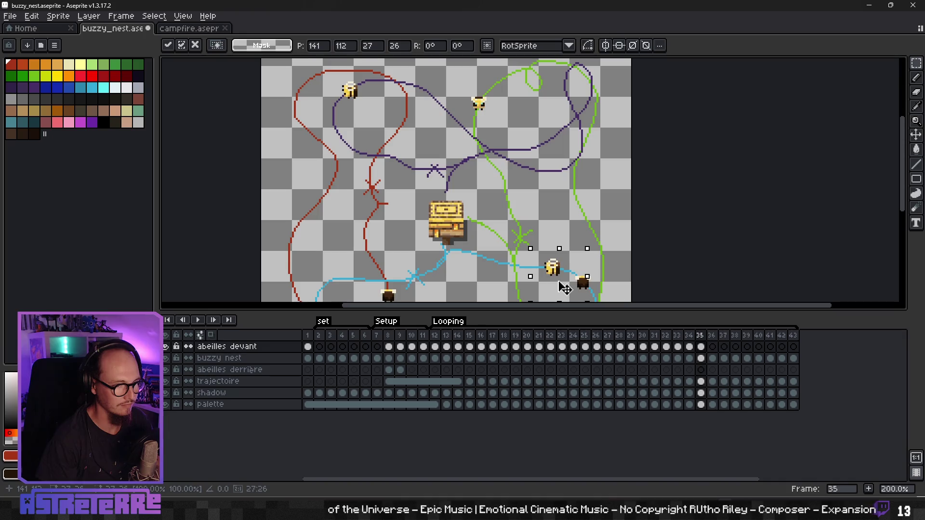
{"action": "key", "text": "Return"}
Advance the dark and purple-path bees, delete the extra top-left bee, and duplicate the bee at the crossing
{"action": "scroll", "coordinate": [563, 288], "scroll_direction": "down", "scroll_amount": 2}
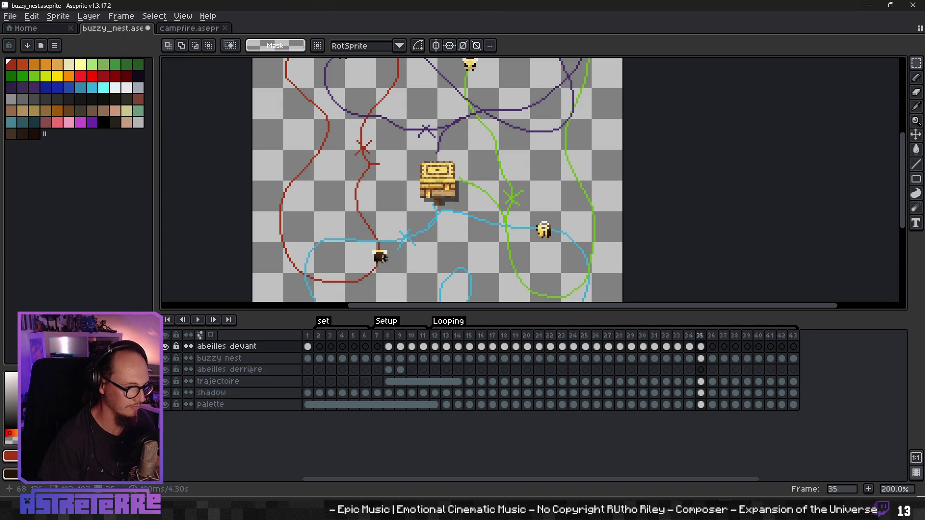
{"action": "left_click_drag", "start_coordinate": [393, 272], "coordinate": [376, 248]}
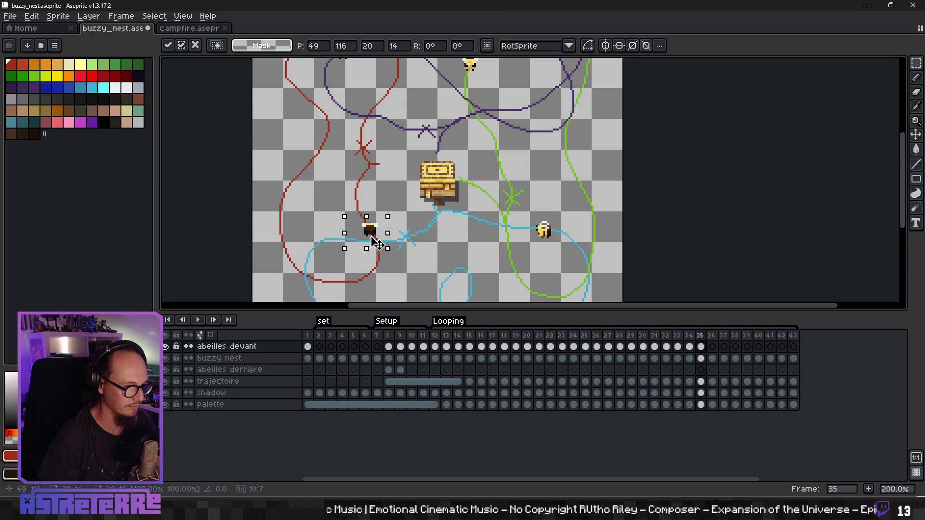
{"action": "key", "text": "Return"}
{"action": "scroll", "coordinate": [471, 190], "scroll_direction": "up", "scroll_amount": 3}
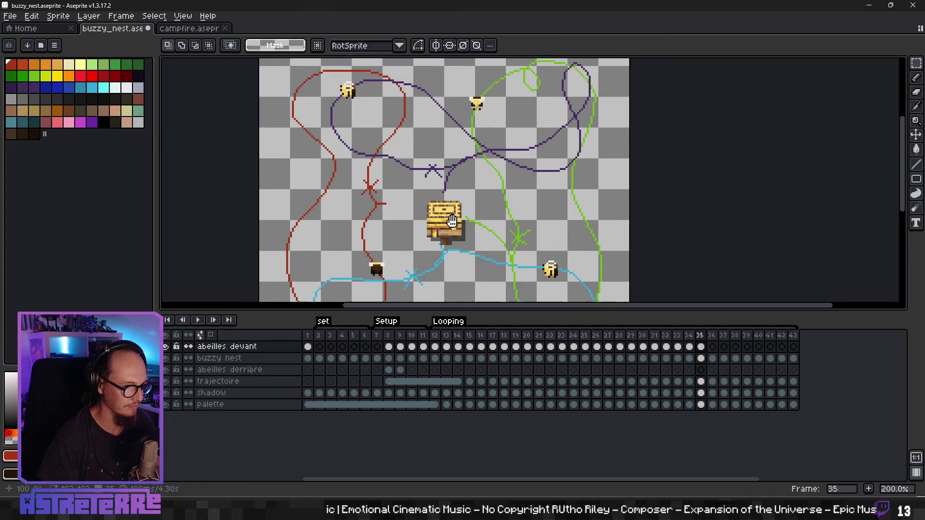
{"action": "left_click_drag", "start_coordinate": [509, 175], "coordinate": [501, 194]}
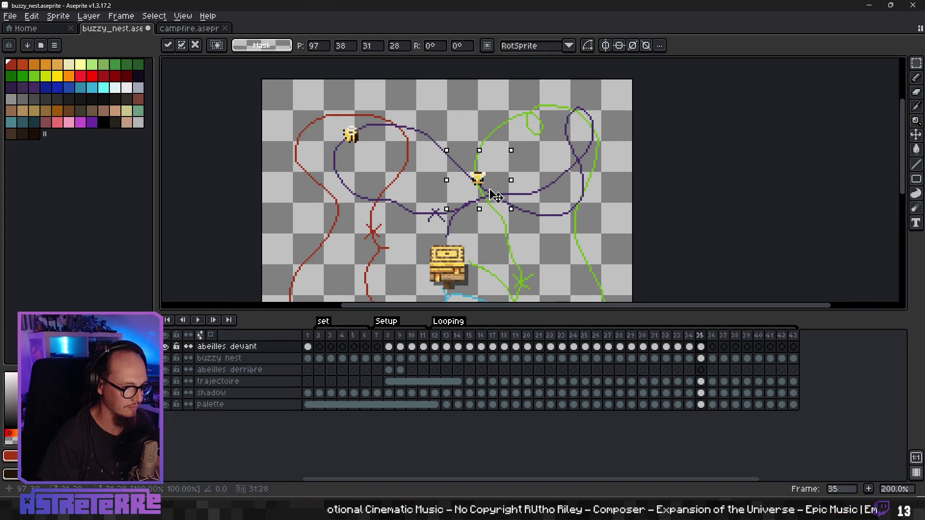
{"action": "key", "text": "Return"}
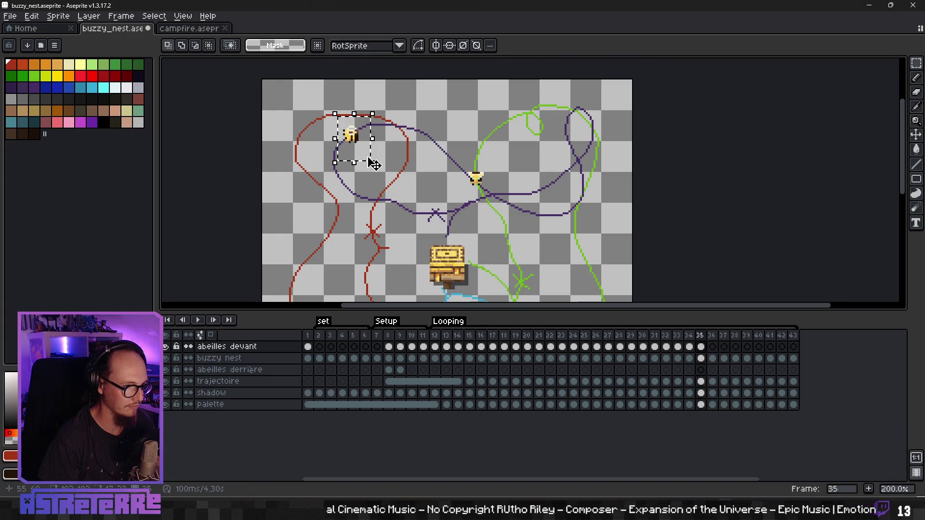
{"action": "key", "text": "Delete"}
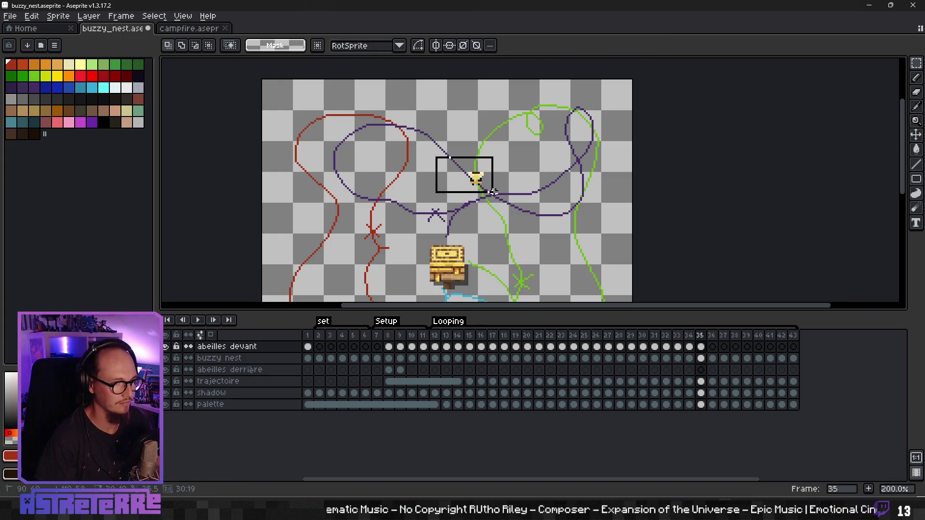
{"action": "left_click_drag", "start_coordinate": [458, 191], "coordinate": [433, 195]}
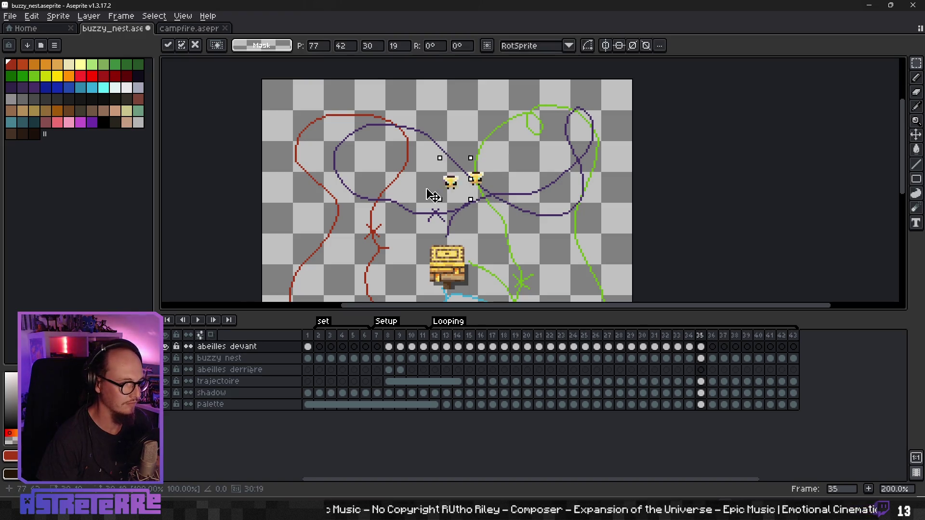
{"action": "key", "text": "Return"}
{"action": "left_click_drag", "start_coordinate": [508, 251], "coordinate": [490, 214]}
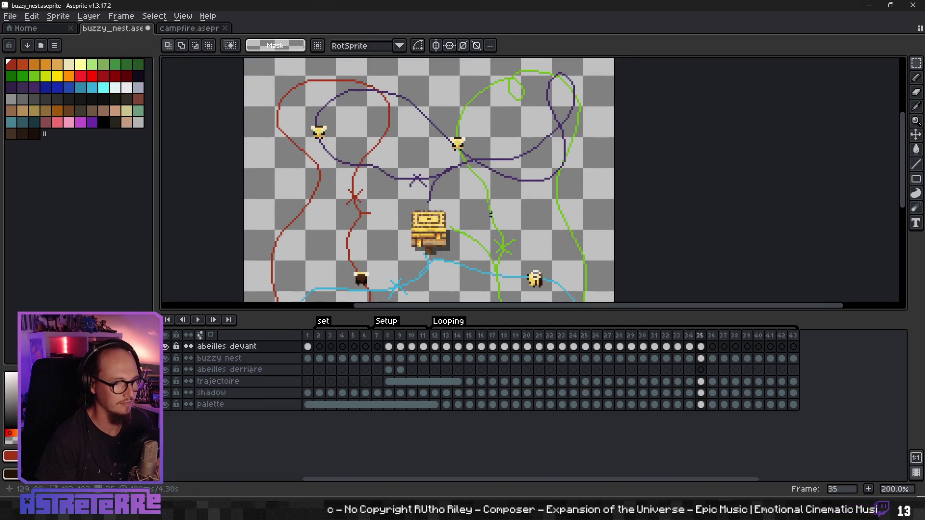
On frame 36, advance the dark bee, the top-left bee and the purple-path bee along their paths
{"action": "left_click", "coordinate": [712, 347]}
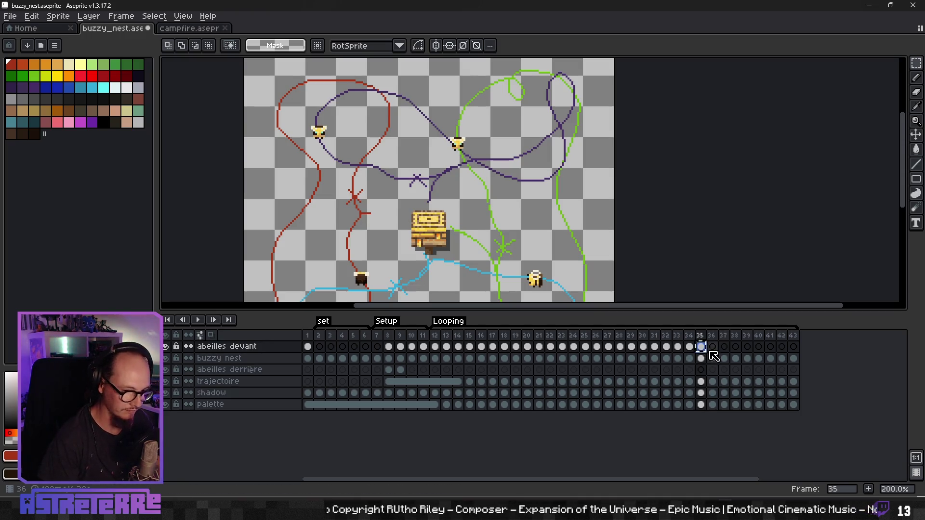
{"action": "left_click_drag", "start_coordinate": [506, 264], "coordinate": [491, 213]}
{"action": "mouse_move", "coordinate": [325, 206]}
{"action": "left_mouse_down"}
{"action": "mouse_move", "coordinate": [374, 243]}
{"action": "mouse_move", "coordinate": [336, 214]}
{"action": "left_mouse_up"}
{"action": "key", "text": "Return"}
{"action": "mouse_move", "coordinate": [309, 100]}
{"action": "left_mouse_down"}
{"action": "mouse_move", "coordinate": [353, 177]}
{"action": "mouse_move", "coordinate": [373, 186]}
{"action": "left_mouse_up"}
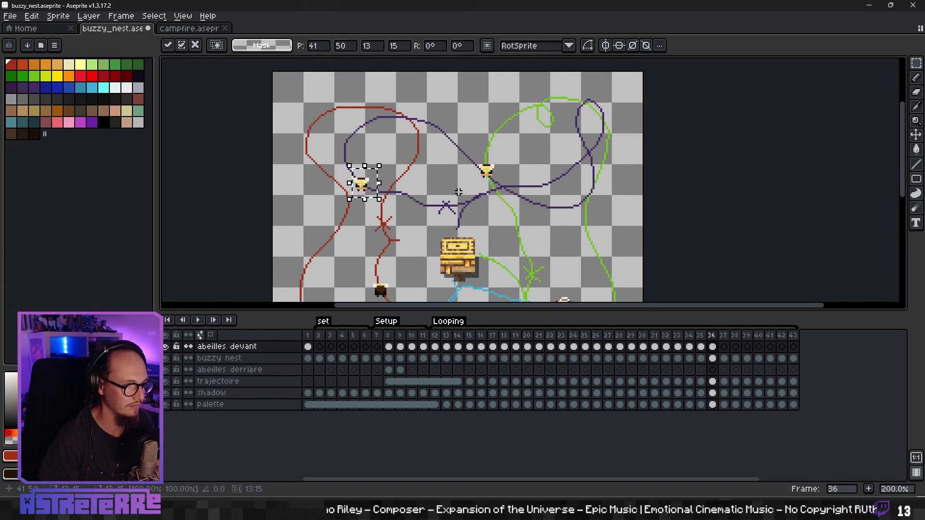
{"action": "key", "text": "Return"}
{"action": "mouse_move", "coordinate": [471, 154]}
{"action": "left_mouse_down"}
{"action": "mouse_move", "coordinate": [518, 202]}
{"action": "mouse_move", "coordinate": [517, 213]}
{"action": "left_mouse_up"}
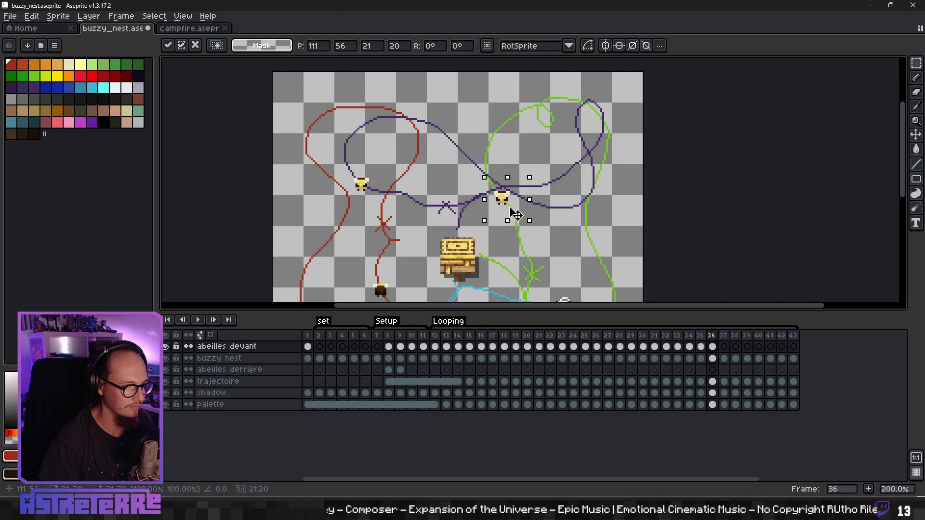
{"action": "key", "text": "Return"}
{"action": "mouse_move", "coordinate": [548, 294]}
{"action": "left_mouse_down"}
{"action": "mouse_move", "coordinate": [503, 197]}
{"action": "mouse_move", "coordinate": [491, 220]}
{"action": "mouse_move", "coordinate": [552, 233]}
{"action": "left_mouse_up"}
{"action": "key", "text": "ctrl+d"}
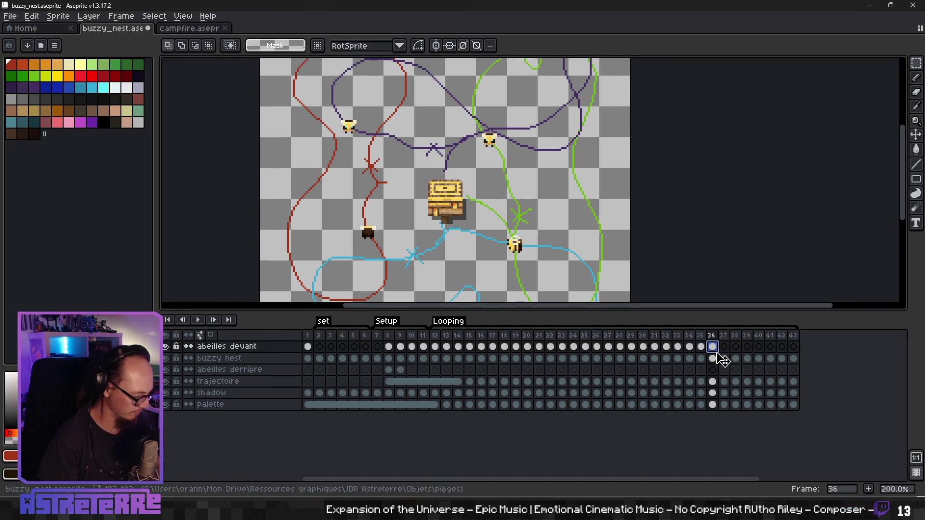
On frame 37, nudge the lower bee and the center bee down-right along their paths
{"action": "key", "text": "Right"}
{"action": "mouse_move", "coordinate": [493, 219]}
{"action": "left_mouse_down"}
{"action": "mouse_move", "coordinate": [537, 267]}
{"action": "mouse_move", "coordinate": [515, 257]}
{"action": "left_mouse_up"}
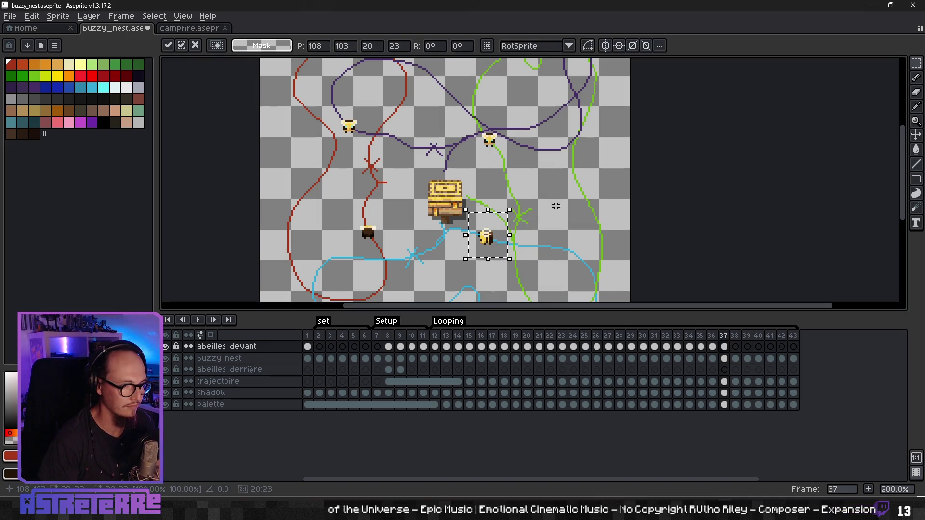
{"action": "key", "text": "ctrl+d"}
{"action": "left_click_drag", "start_coordinate": [529, 177], "coordinate": [558, 234]}
{"action": "left_click_drag", "start_coordinate": [521, 202], "coordinate": [534, 223]}
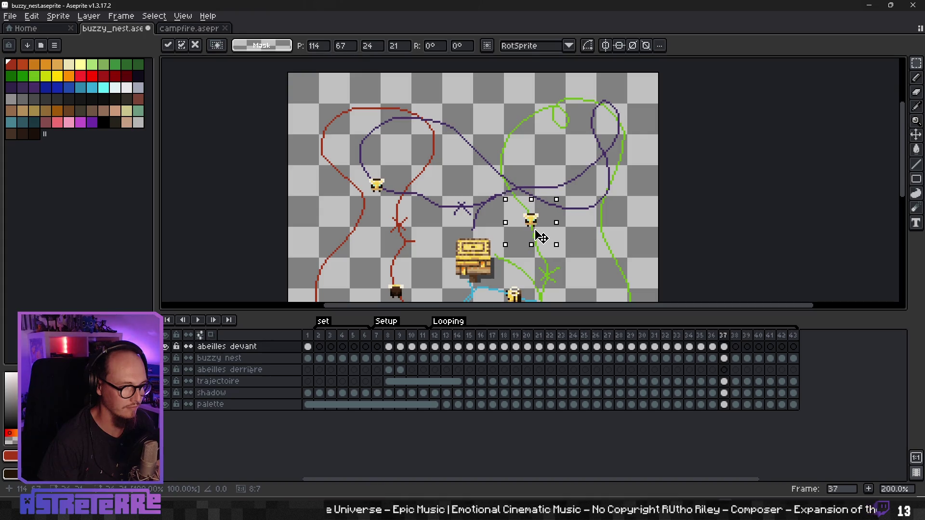
{"action": "key", "text": "ctrl+d"}
{"action": "left_click_drag", "start_coordinate": [374, 174], "coordinate": [443, 214]}
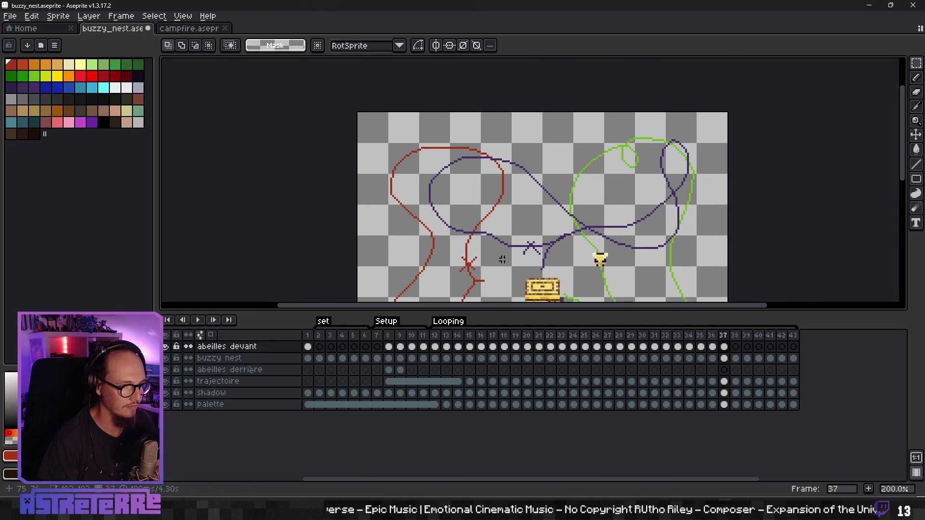
{"action": "left_click_drag", "start_coordinate": [502, 260], "coordinate": [506, 186]}
Back on frame 37, shift the top bee down-right and lift the dark bee onto the red path
{"action": "left_click", "coordinate": [308, 348]}
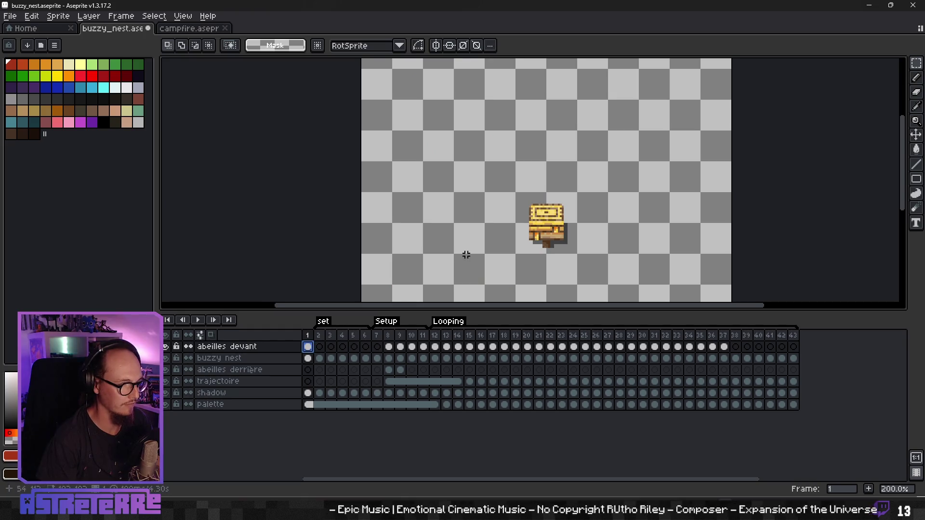
{"action": "scroll", "coordinate": [448, 227], "scroll_direction": "down", "scroll_amount": 4}
{"action": "scroll", "coordinate": [424, 207], "scroll_direction": "down", "scroll_amount": 1}
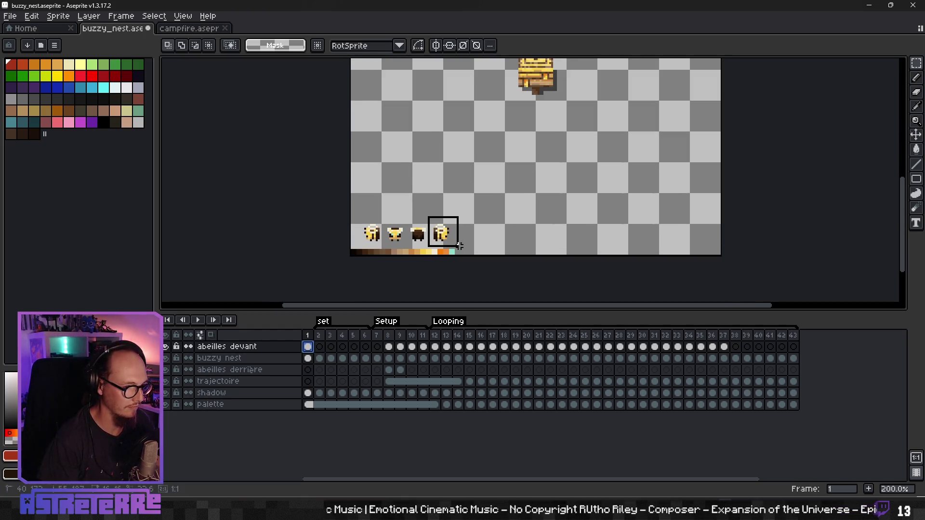
{"action": "left_click", "coordinate": [724, 347]}
{"action": "scroll", "coordinate": [562, 186], "scroll_direction": "up", "scroll_amount": 2}
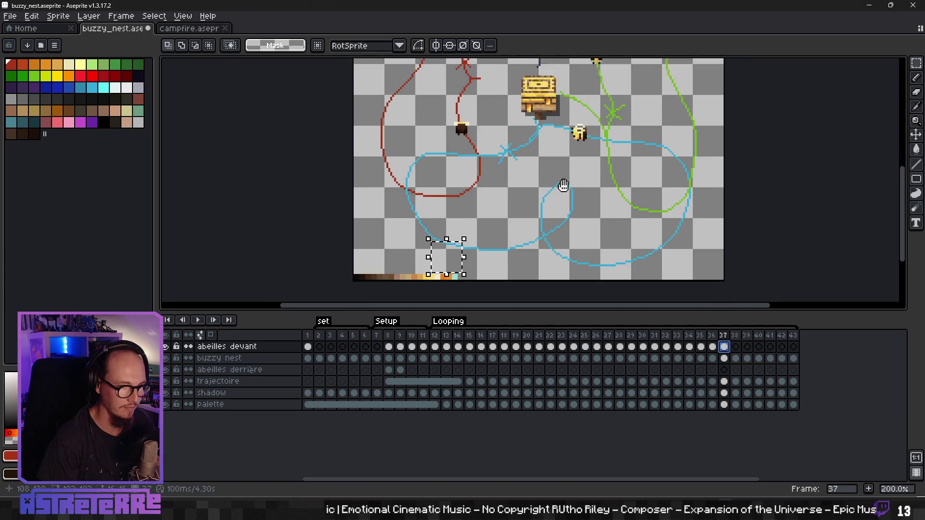
{"action": "scroll", "coordinate": [517, 193], "scroll_direction": "up", "scroll_amount": 1}
{"action": "scroll", "coordinate": [517, 194], "scroll_direction": "up", "scroll_amount": 3}
{"action": "key", "text": "ctrl+shift+d"}
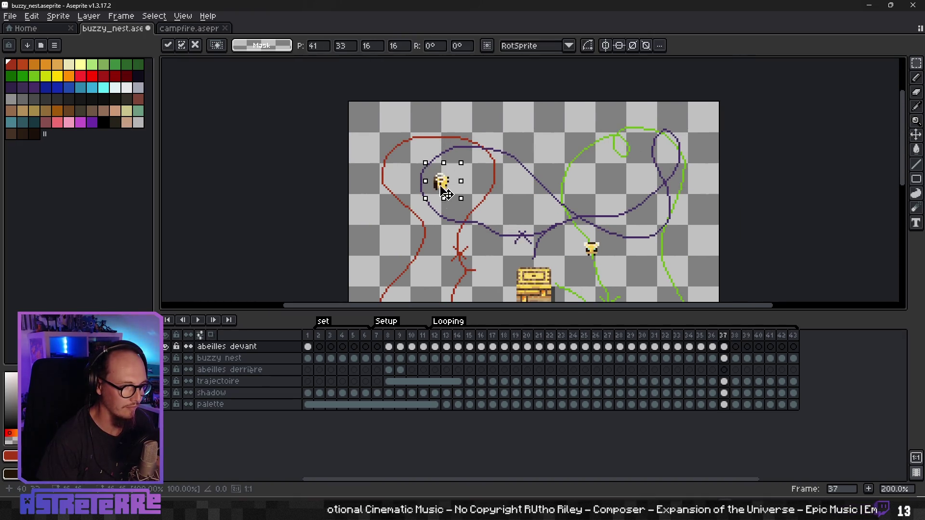
{"action": "left_click_drag", "start_coordinate": [445, 192], "coordinate": [468, 233]}
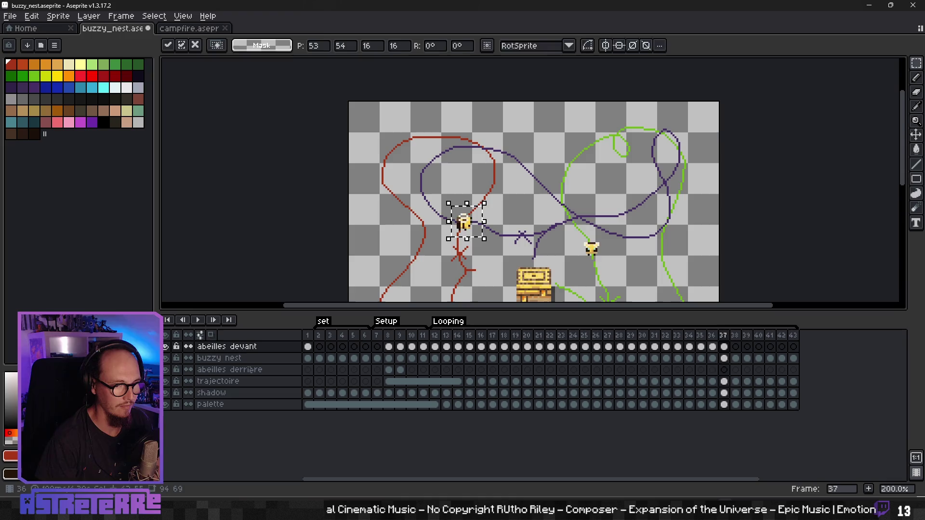
{"action": "key", "text": "Return"}
{"action": "key", "text": "ctrl+d"}
{"action": "scroll", "coordinate": [417, 183], "scroll_direction": "down", "scroll_amount": 3}
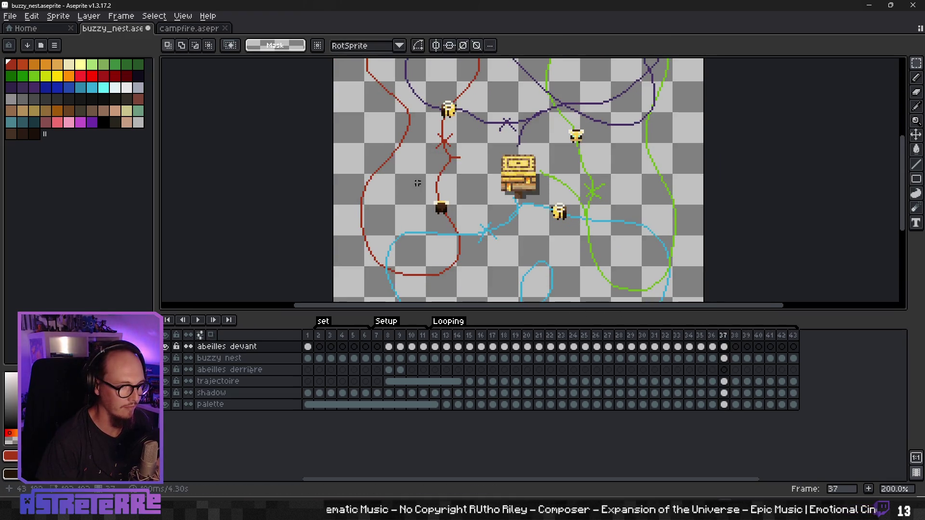
{"action": "left_click_drag", "start_coordinate": [460, 219], "coordinate": [455, 197]}
{"action": "key", "text": "Return"}
{"action": "scroll", "coordinate": [486, 206], "scroll_direction": "up", "scroll_amount": 2}
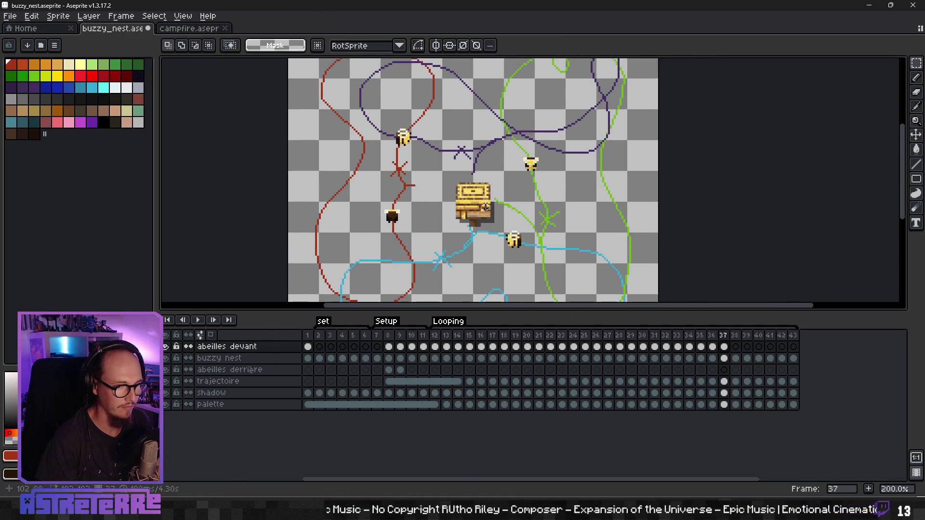
On frame 38, nudge the yellow bee further along the purple path
{"action": "left_click", "coordinate": [736, 358]}
{"action": "left_click_drag", "start_coordinate": [461, 262], "coordinate": [471, 260]}
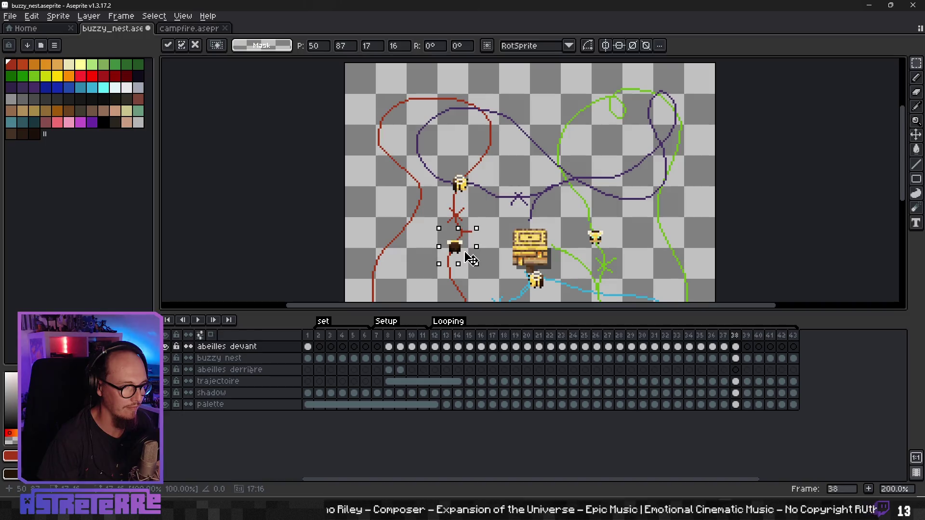
{"action": "left_click_drag", "start_coordinate": [449, 161], "coordinate": [489, 211]}
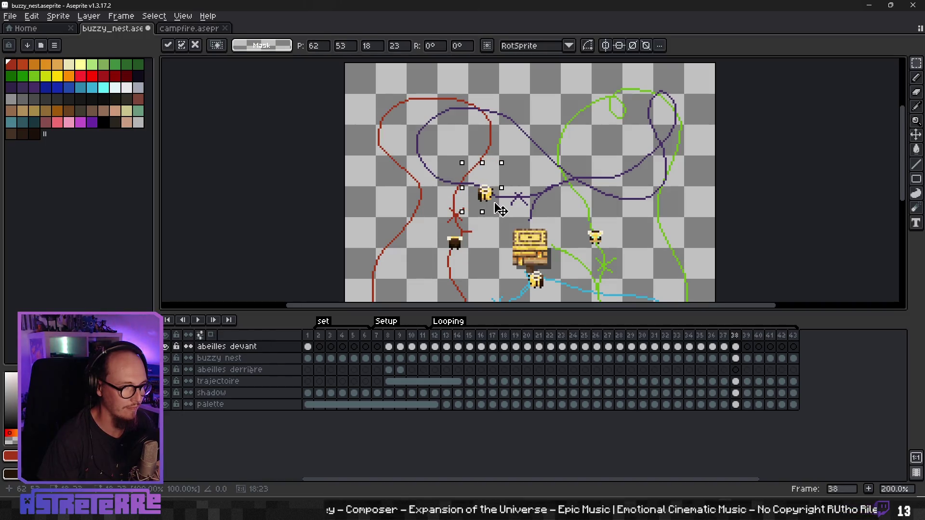
{"action": "key", "text": "Return"}
{"action": "scroll", "coordinate": [665, 275], "scroll_direction": "down", "scroll_amount": 2}
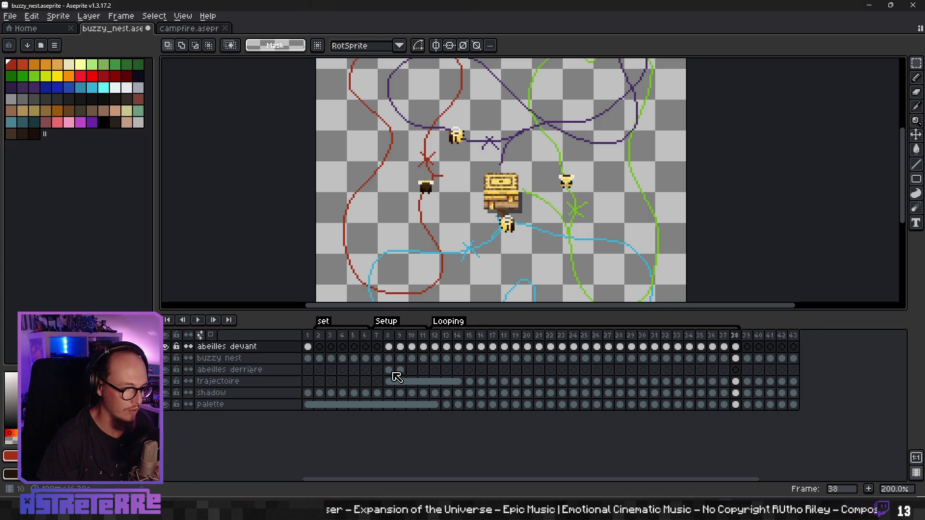
Hide the trajectoire path layer and bring the whole sprite into view
{"action": "left_click", "coordinate": [165, 381]}
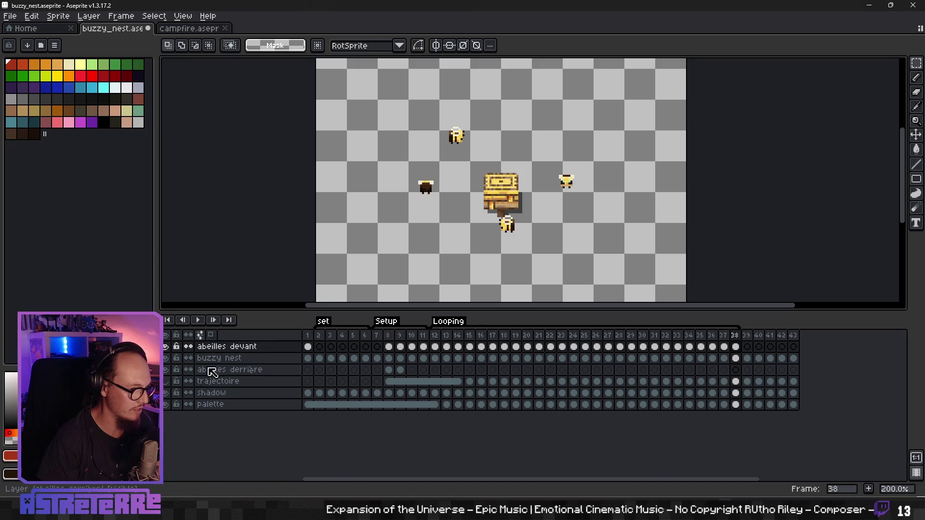
{"action": "scroll", "coordinate": [457, 258], "scroll_direction": "down", "scroll_amount": 1}
{"action": "mouse_move", "coordinate": [457, 258]}
{"action": "left_mouse_down"}
{"action": "mouse_move", "coordinate": [467, 213]}
{"action": "mouse_move", "coordinate": [460, 234]}
{"action": "left_mouse_up"}
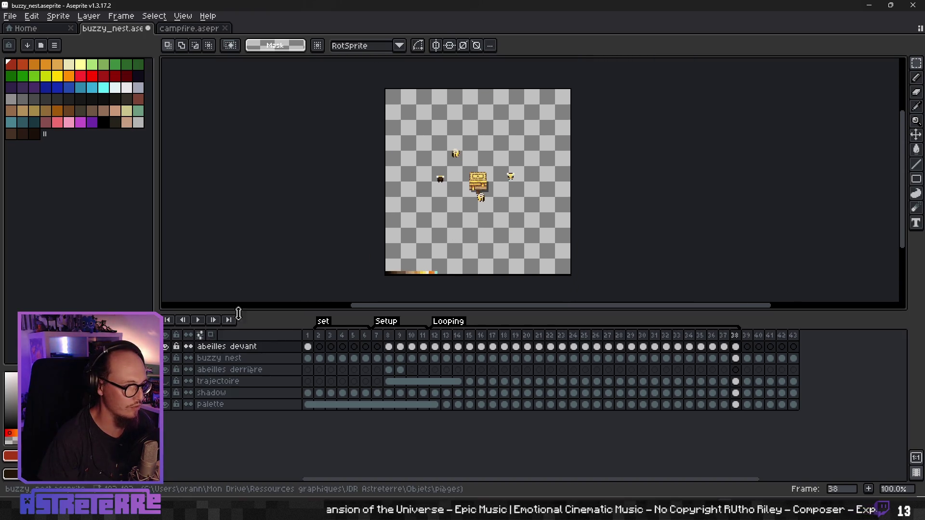
Play the animation, stop it, and replay it from frames 7 and 12 to review the loop
{"action": "left_click", "coordinate": [201, 321]}
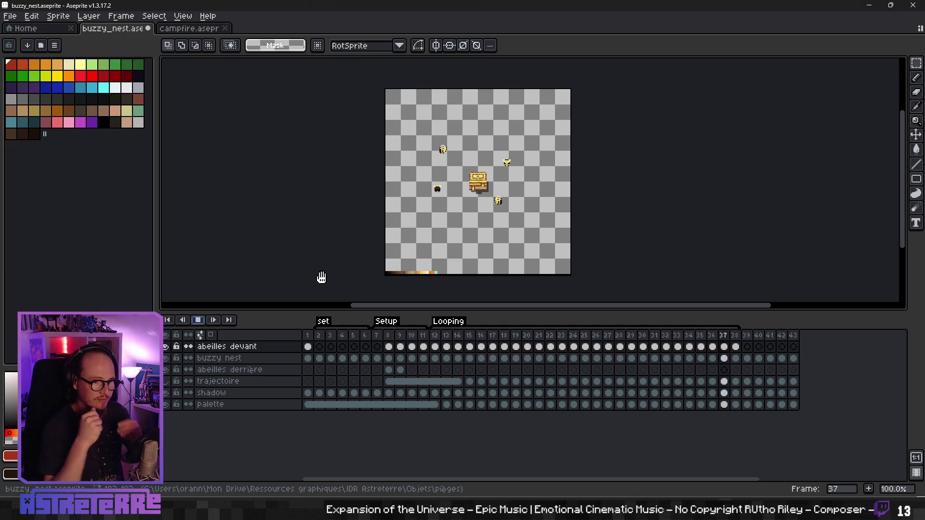
{"action": "left_click", "coordinate": [377, 346]}
{"action": "key", "text": "Return"}
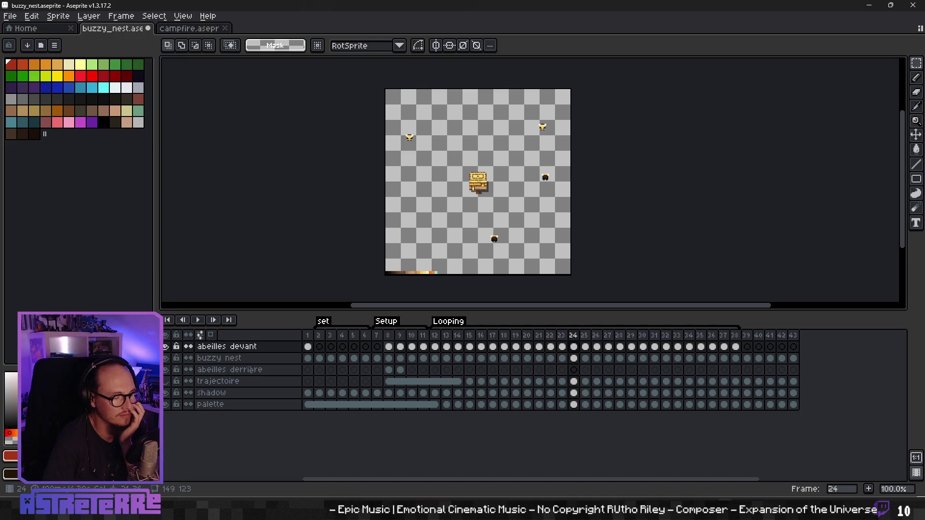
{"action": "key", "text": "Return"}
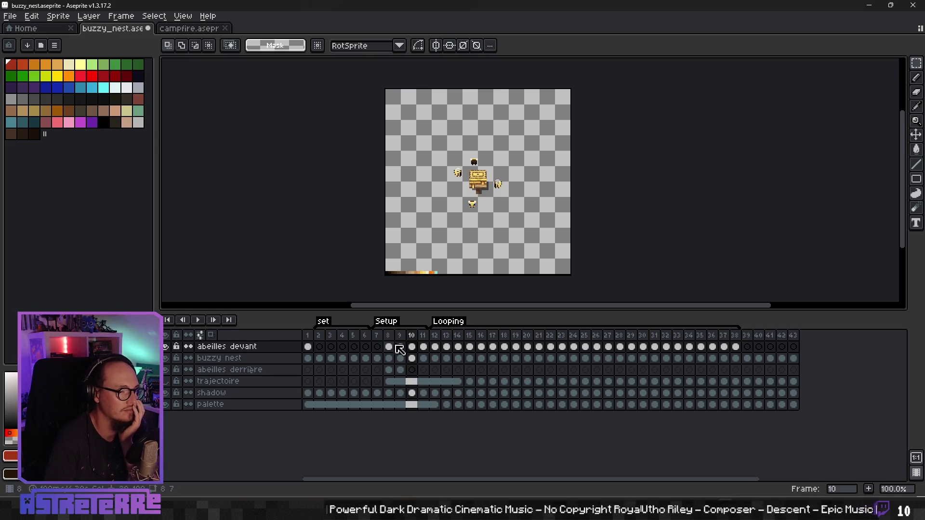
{"action": "left_click", "coordinate": [434, 335]}
{"action": "left_click", "coordinate": [201, 320]}
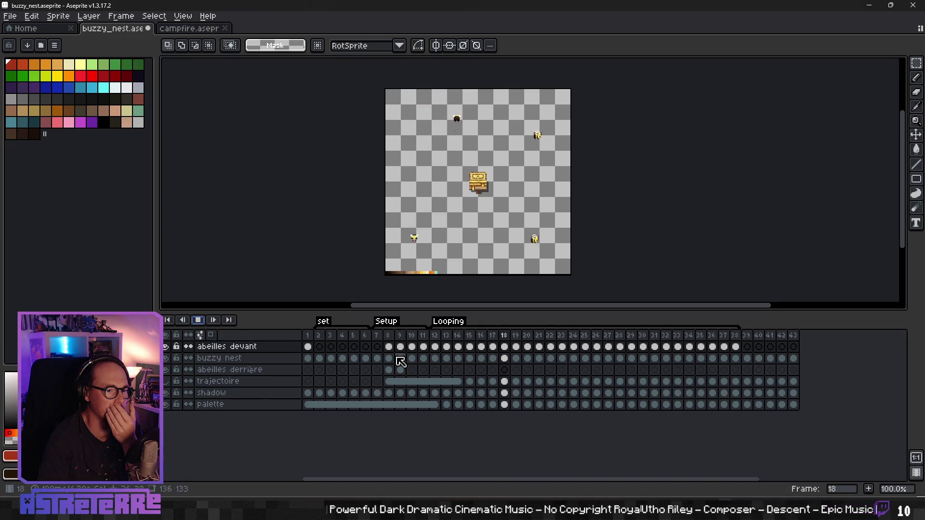
Stop playback and step back and forth through frames 7 to 12
{"action": "left_click", "coordinate": [199, 320]}
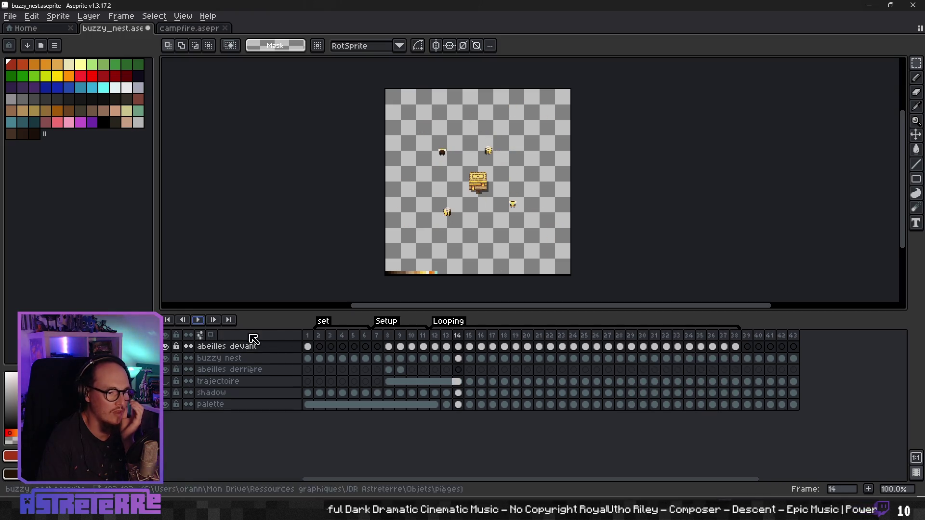
{"action": "left_click", "coordinate": [379, 347]}
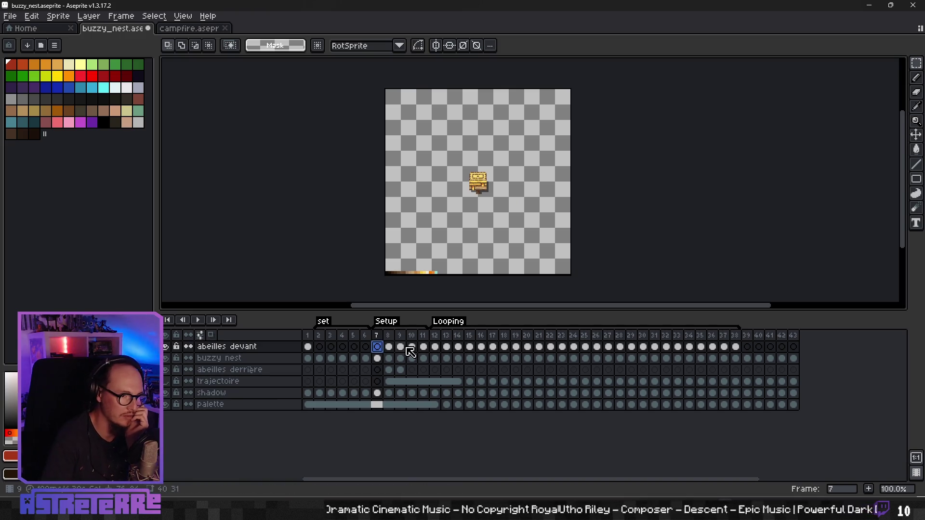
{"action": "key", "text": "Right"}
{"action": "key", "text": "Right"}
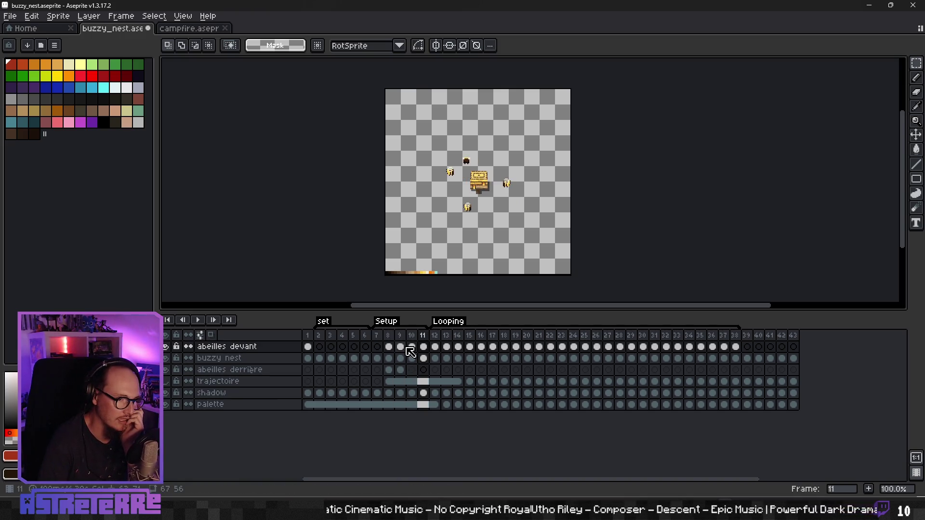
{"action": "key", "text": "Left"}
{"action": "key", "text": "Left"}
{"action": "key", "text": "Right"}
{"action": "key", "text": "Right"}
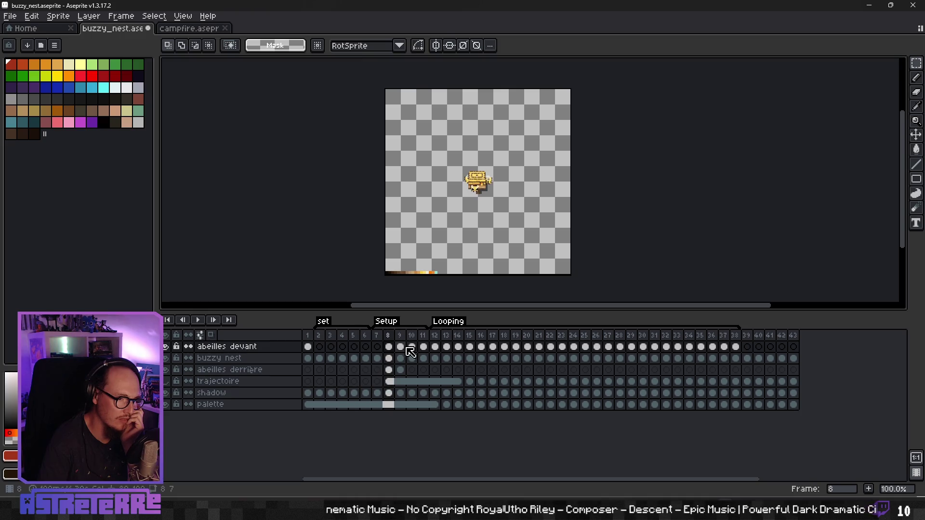
{"action": "key", "text": "Right"}
{"action": "key", "text": "Right"}
{"action": "key", "text": "Left"}
{"action": "key", "text": "Left"}
{"action": "key", "text": "Left"}
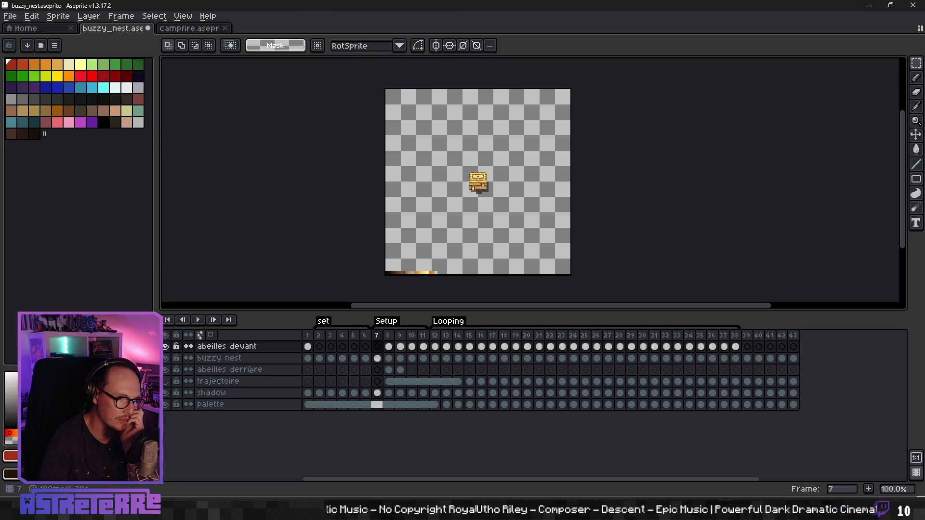
{"action": "key", "text": "Right"}
{"action": "key", "text": "Right"}
{"action": "key", "text": "Right"}
{"action": "key", "text": "Right"}
{"action": "key", "text": "Left"}
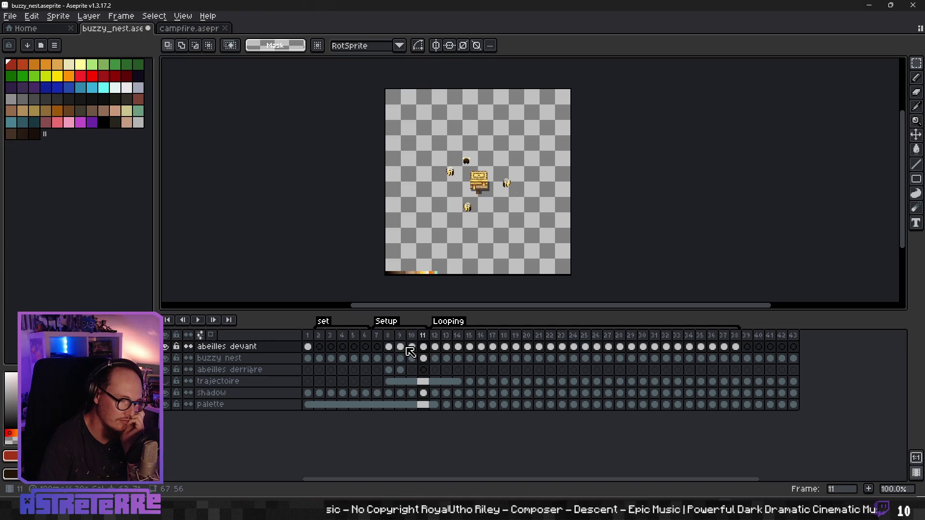
{"action": "key", "text": "Left"}
{"action": "key", "text": "Left"}
{"action": "key", "text": "Left"}
{"action": "key", "text": "Left"}
{"action": "key", "text": "Right"}
{"action": "key", "text": "Right"}
{"action": "key", "text": "Right"}
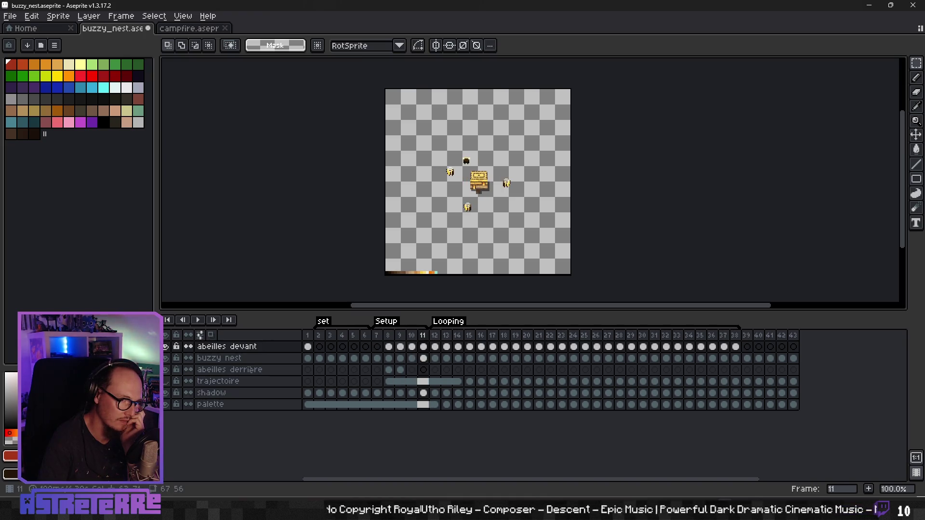
Return to frame 6 and step forward to where the bees first appear
{"action": "key", "text": "Right"}
{"action": "key", "text": "Right"}
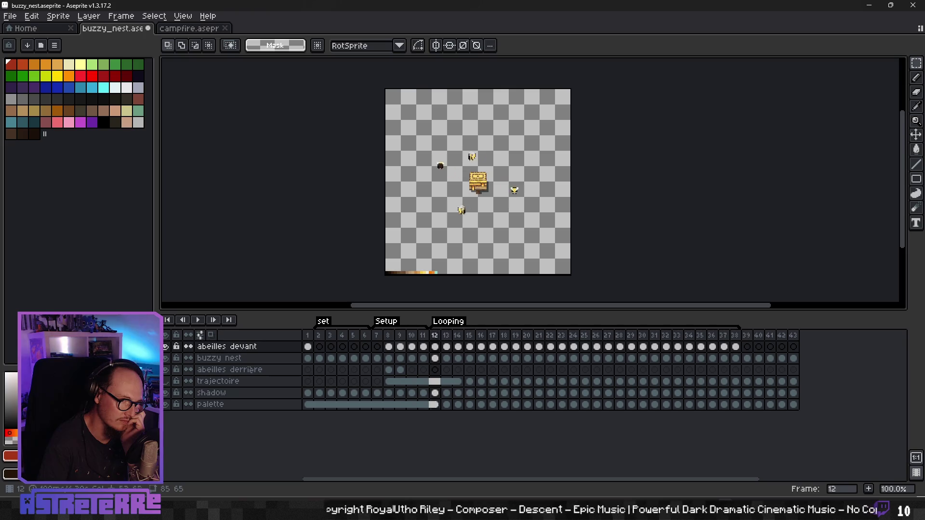
{"action": "key", "text": "Right"}
{"action": "key", "text": "Right"}
{"action": "key", "text": "Right"}
{"action": "key", "text": "Left"}
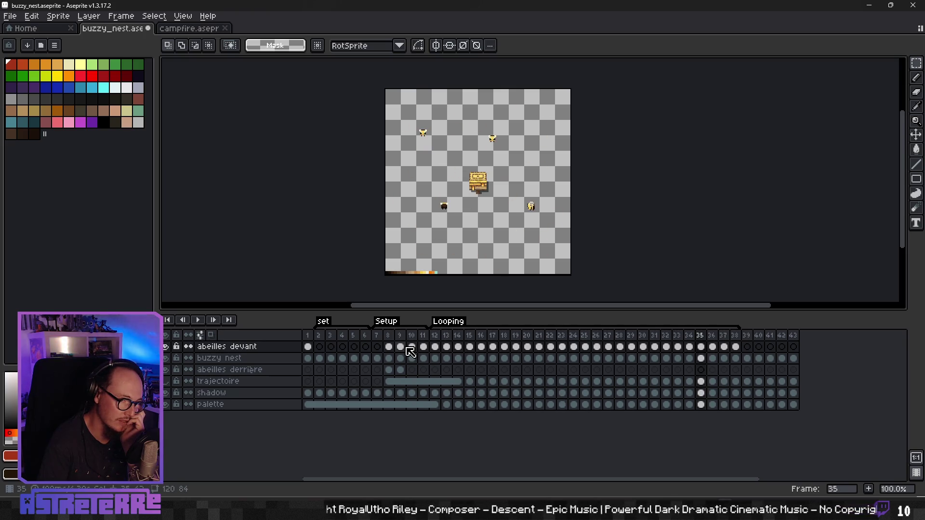
{"action": "key", "text": "Left"}
{"action": "key", "text": "Left"}
{"action": "key", "text": "Left"}
{"action": "key", "text": "Left"}
{"action": "left_click", "coordinate": [408, 347]}
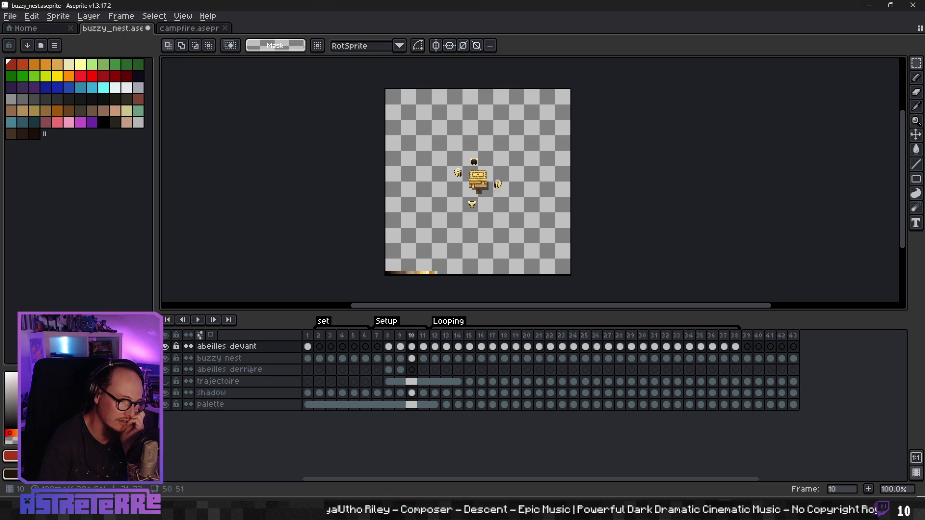
{"action": "key", "text": "Left"}
{"action": "key", "text": "Left"}
{"action": "key", "text": "Left"}
{"action": "key", "text": "Left"}
{"action": "key", "text": "Left"}
{"action": "key", "text": "Left"}
{"action": "key", "text": "Left"}
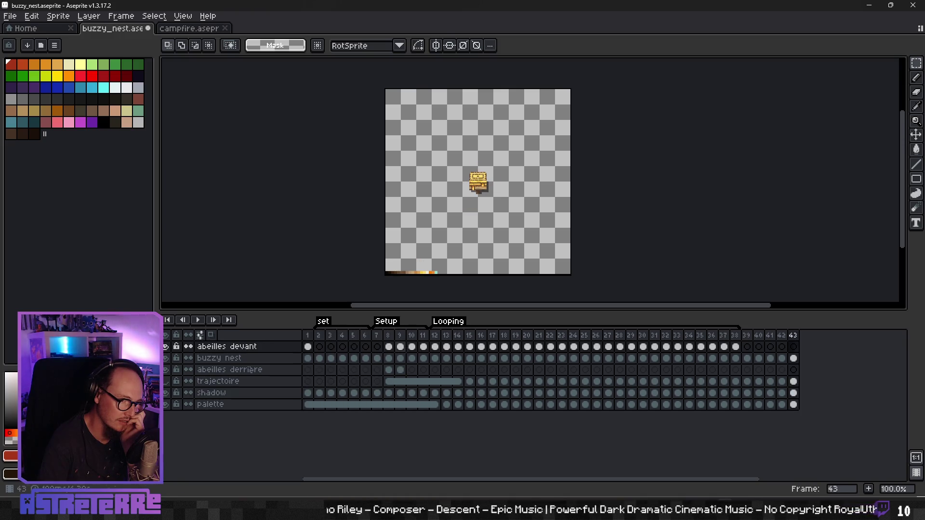
{"action": "key", "text": "Right"}
{"action": "key", "text": "Right"}
{"action": "key", "text": "Right"}
{"action": "key", "text": "Right"}
{"action": "key", "text": "Right"}
{"action": "key", "text": "Right"}
{"action": "key", "text": "Right"}
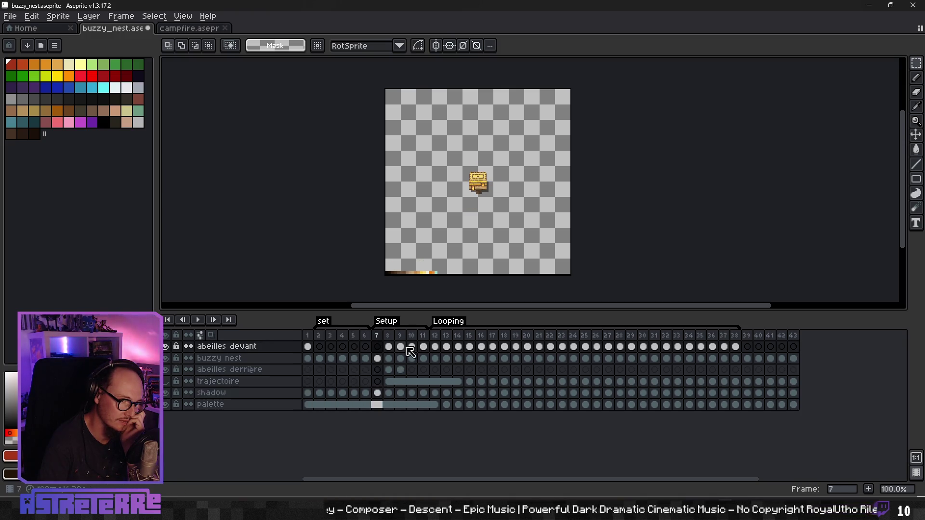
{"action": "key", "text": "Right"}
{"action": "key", "text": "Right"}
{"action": "key", "text": "Right"}
{"action": "key", "text": "Right"}
{"action": "key", "text": "Right"}
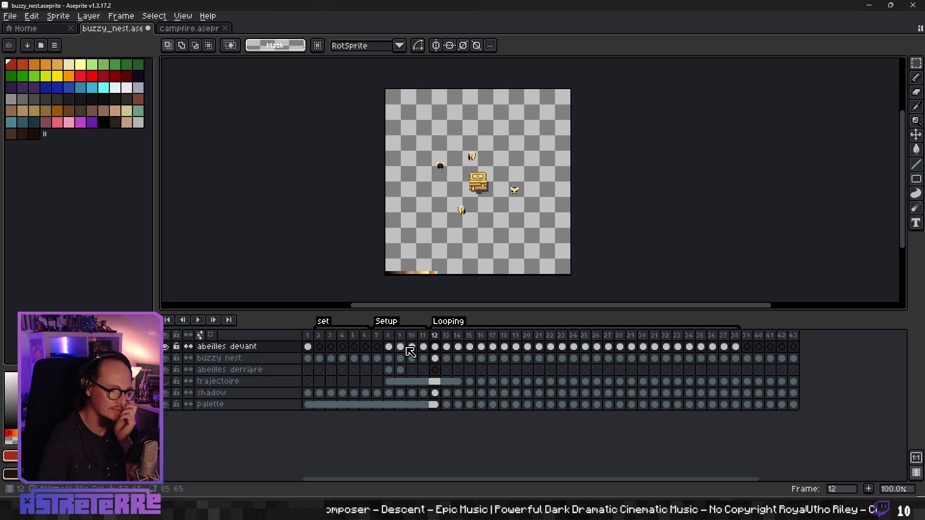
Link the buzzy nest cels for frames 12–38 and the trajectoire cels for frames 14–38
{"action": "left_click_drag", "start_coordinate": [436, 360], "coordinate": [737, 360]}
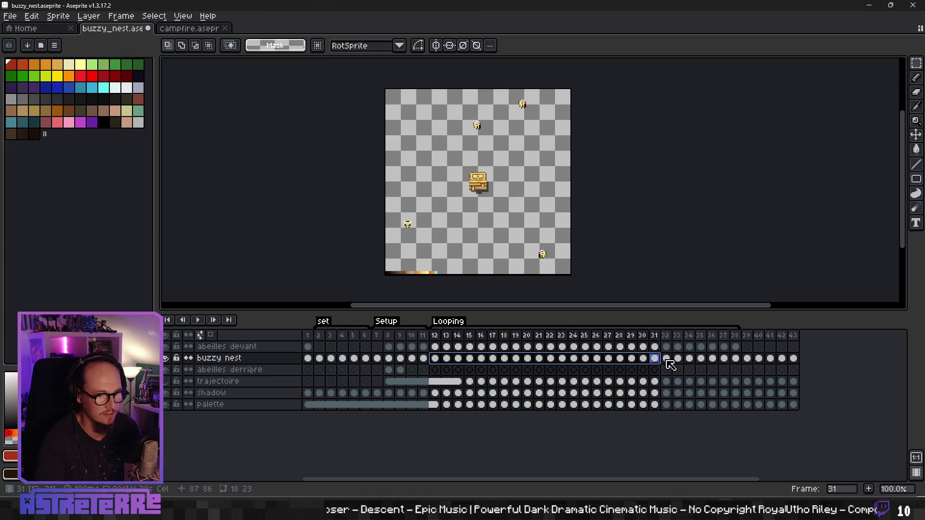
{"action": "right_click", "coordinate": [740, 361]}
{"action": "left_click", "coordinate": [766, 406]}
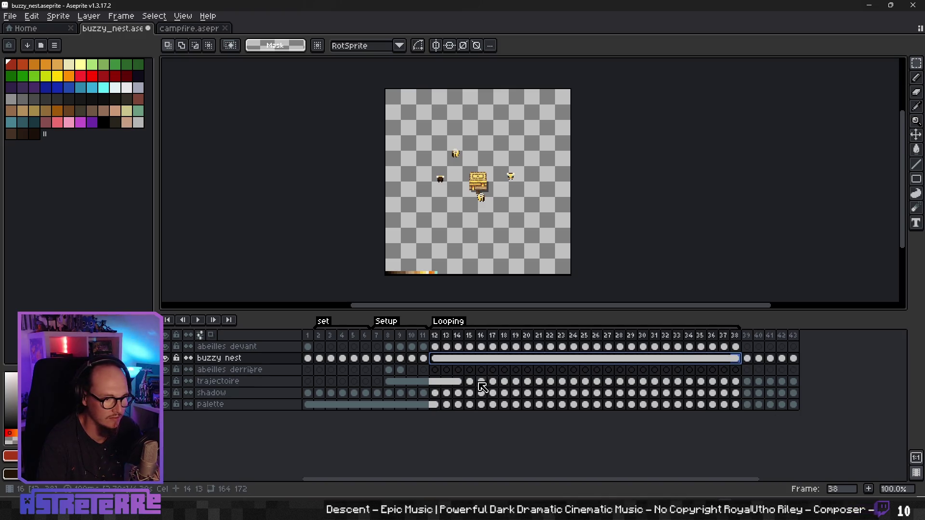
{"action": "left_click_drag", "start_coordinate": [460, 385], "coordinate": [734, 385]}
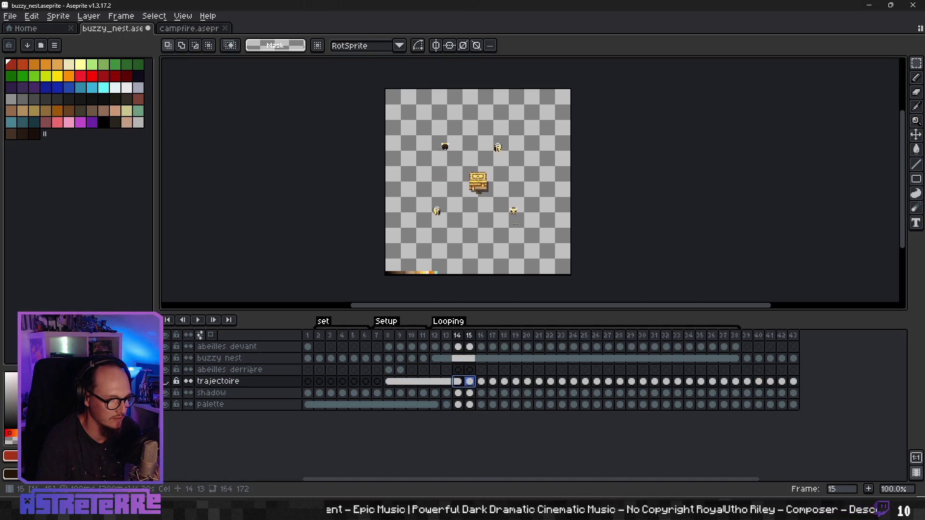
{"action": "right_click", "coordinate": [736, 389]}
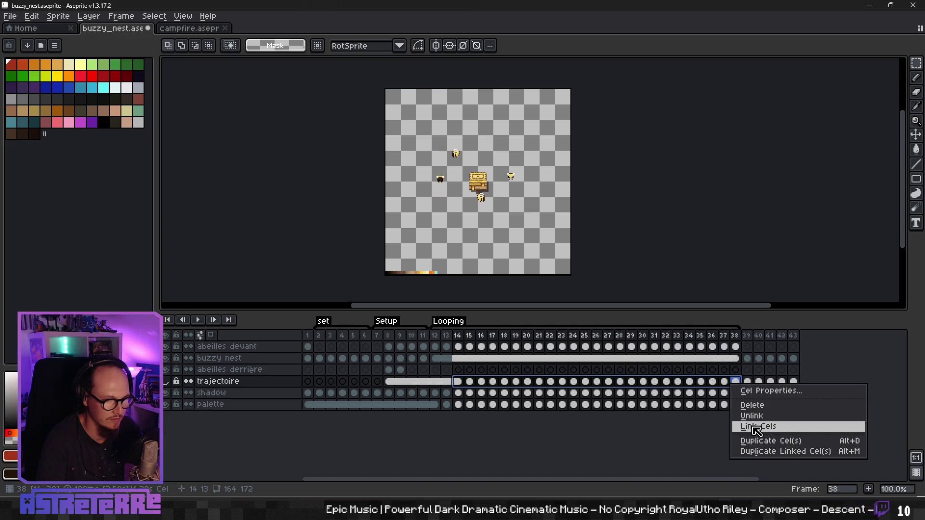
{"action": "left_click", "coordinate": [754, 424]}
Play the animation to preview the bees, then select the shadow cels for frames 12–38
{"action": "left_click_drag", "start_coordinate": [747, 382], "coordinate": [794, 381]}
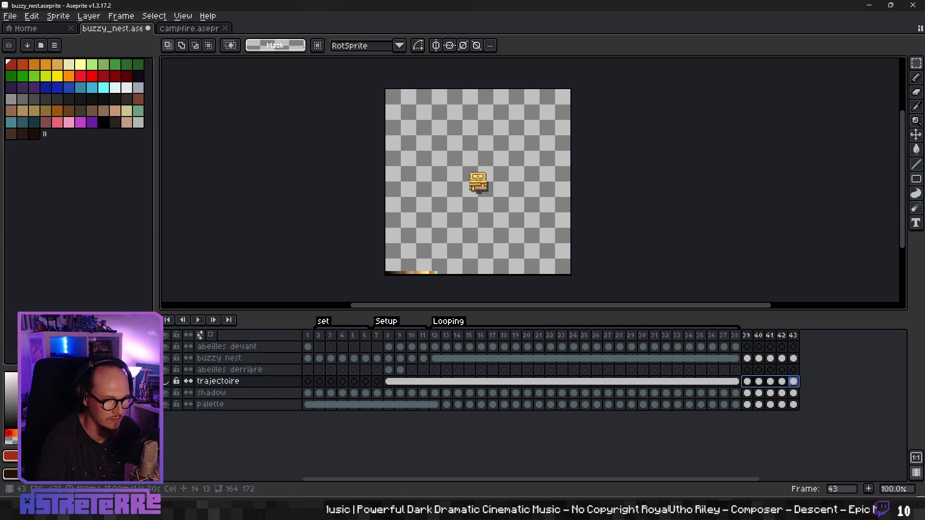
{"action": "left_click", "coordinate": [425, 394]}
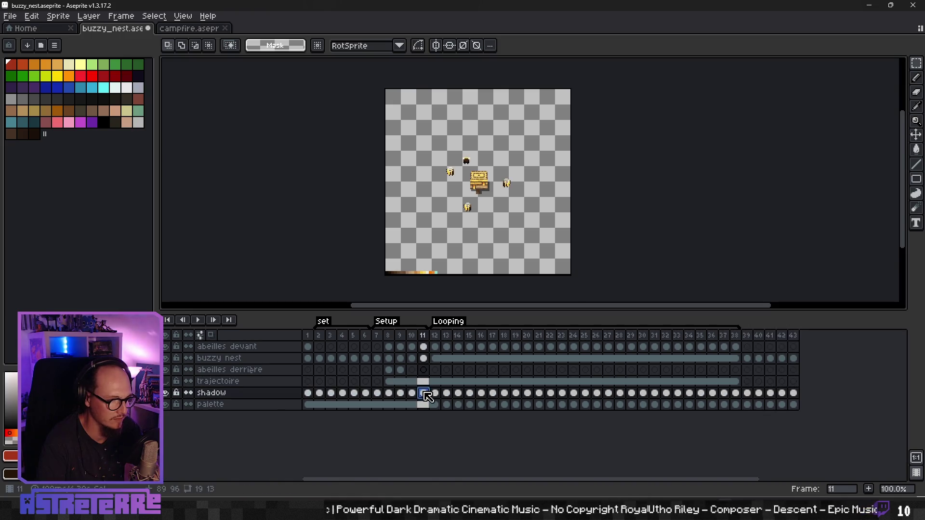
{"action": "left_click", "coordinate": [394, 393]}
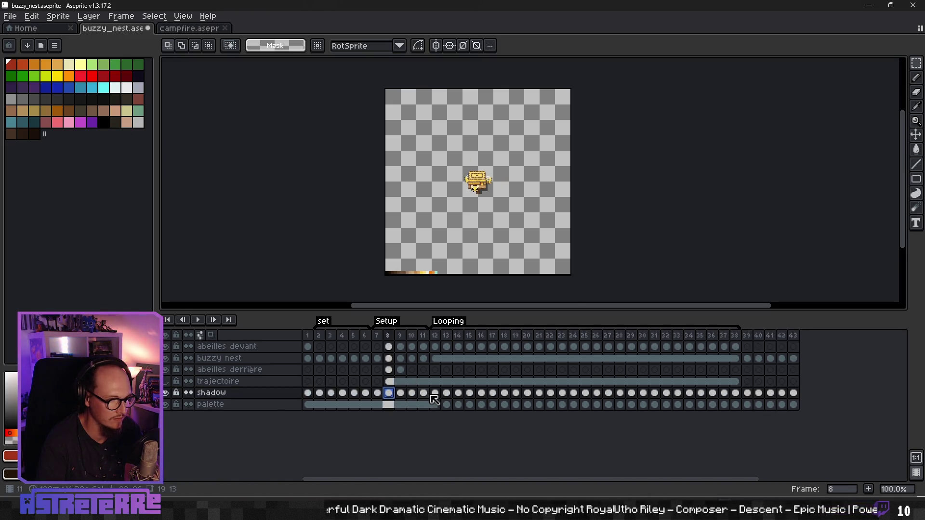
{"action": "key", "text": "Return"}
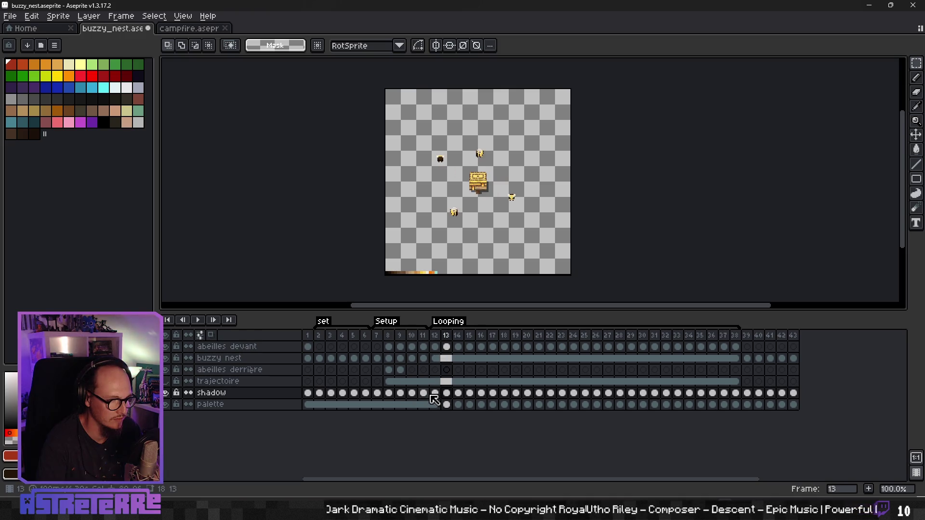
{"action": "mouse_move", "coordinate": [435, 393]}
{"action": "left_mouse_down"}
{"action": "mouse_move", "coordinate": [504, 393]}
{"action": "mouse_move", "coordinate": [424, 393]}
{"action": "left_mouse_up"}
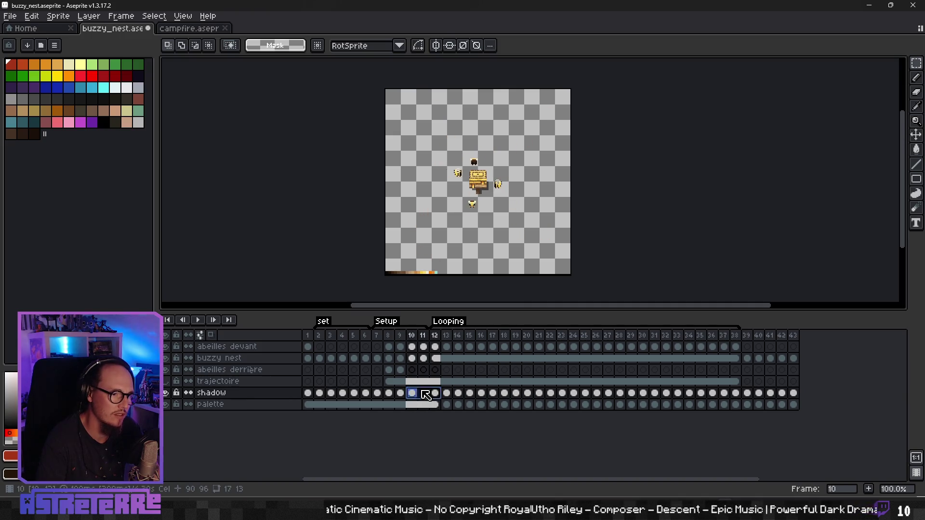
{"action": "left_click_drag", "start_coordinate": [426, 395], "coordinate": [735, 393]}
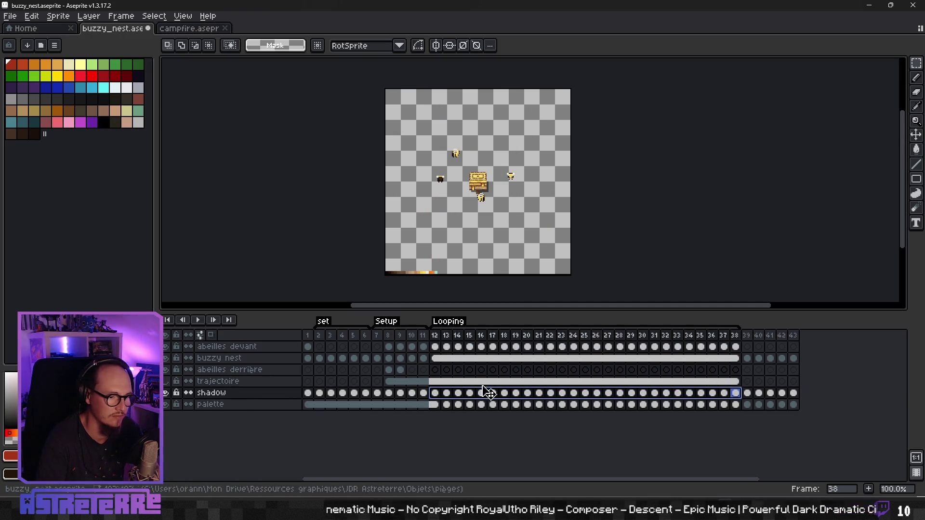
{"action": "left_click", "coordinate": [437, 394]}
Step back and forth frame by frame to check the bees' motion through the loop
{"action": "key", "text": "Left"}
{"action": "key", "text": "Left"}
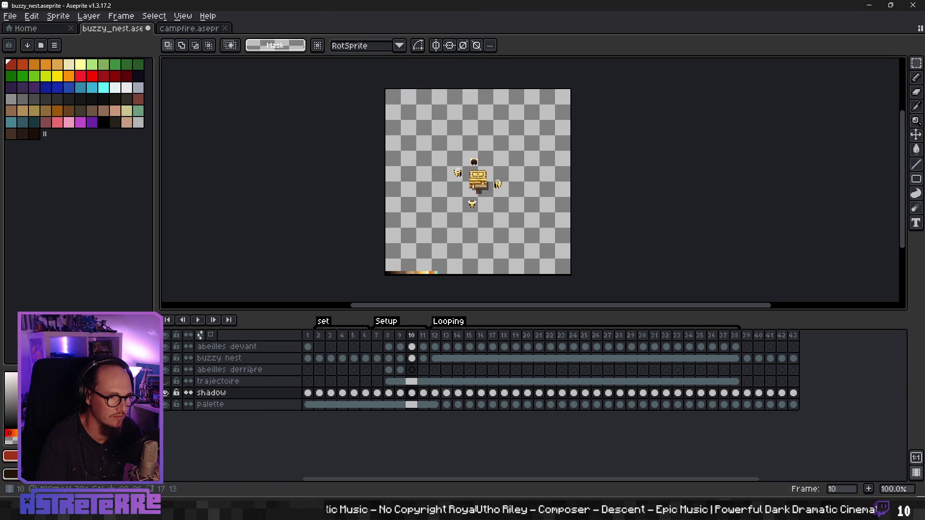
{"action": "key", "text": "Left"}
{"action": "key", "text": "Left"}
{"action": "key", "text": "Right"}
{"action": "key", "text": "Right"}
{"action": "key", "text": "Right"}
{"action": "key", "text": "Right"}
{"action": "key", "text": "Right"}
{"action": "key", "text": "Left"}
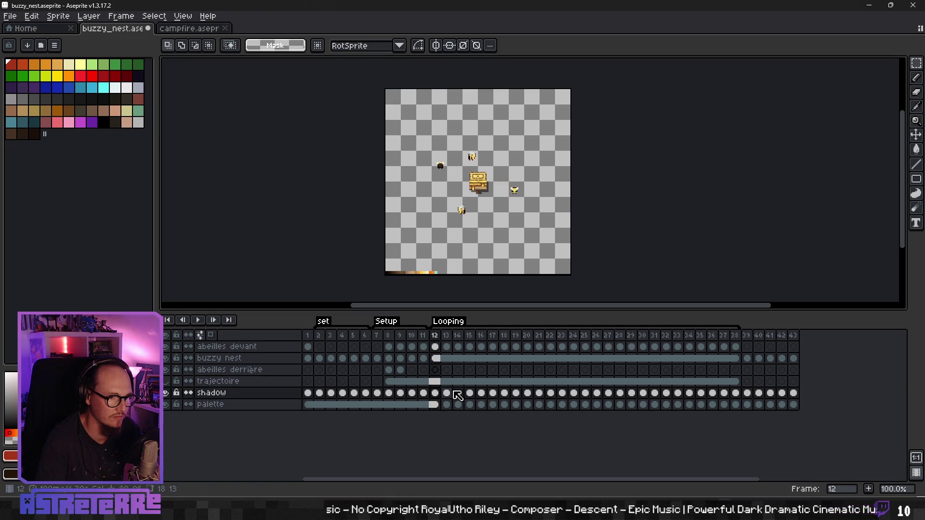
{"action": "key", "text": "Left"}
{"action": "key", "text": "Left"}
{"action": "key", "text": "Left"}
{"action": "key", "text": "Right"}
{"action": "key", "text": "Right"}
{"action": "key", "text": "Right"}
{"action": "key", "text": "Right"}
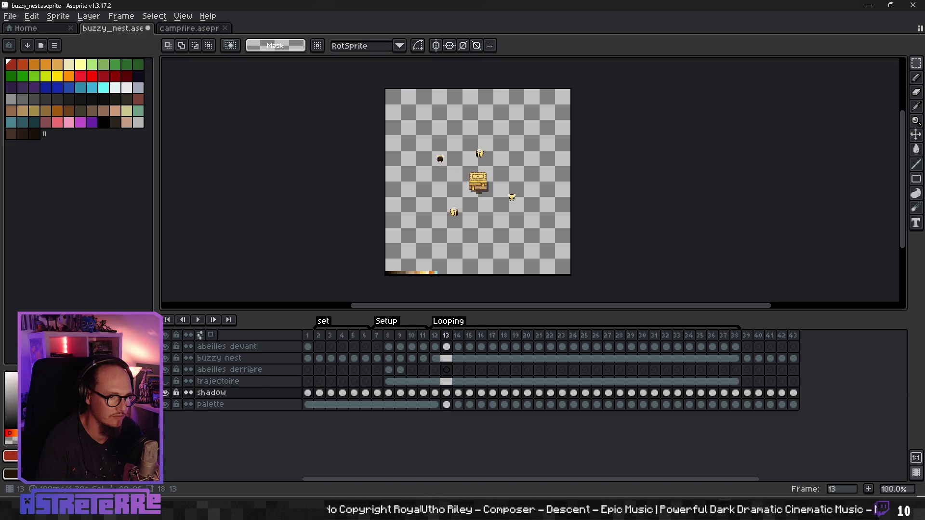
{"action": "key", "text": "Right"}
{"action": "key", "text": "Right"}
{"action": "key", "text": "Right"}
{"action": "key", "text": "Right"}
{"action": "key", "text": "Right"}
{"action": "key", "text": "Right"}
{"action": "key", "text": "Right"}
{"action": "key", "text": "Right"}
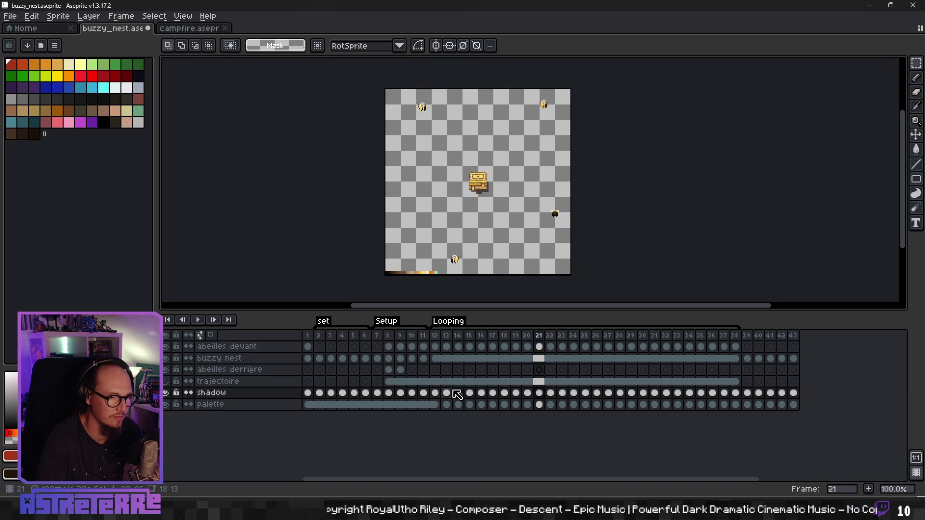
{"action": "key", "text": "Right"}
{"action": "key", "text": "Right"}
{"action": "key", "text": "Right"}
{"action": "key", "text": "Right"}
{"action": "key", "text": "Right"}
{"action": "key", "text": "Right"}
{"action": "key", "text": "Right"}
{"action": "key", "text": "Right"}
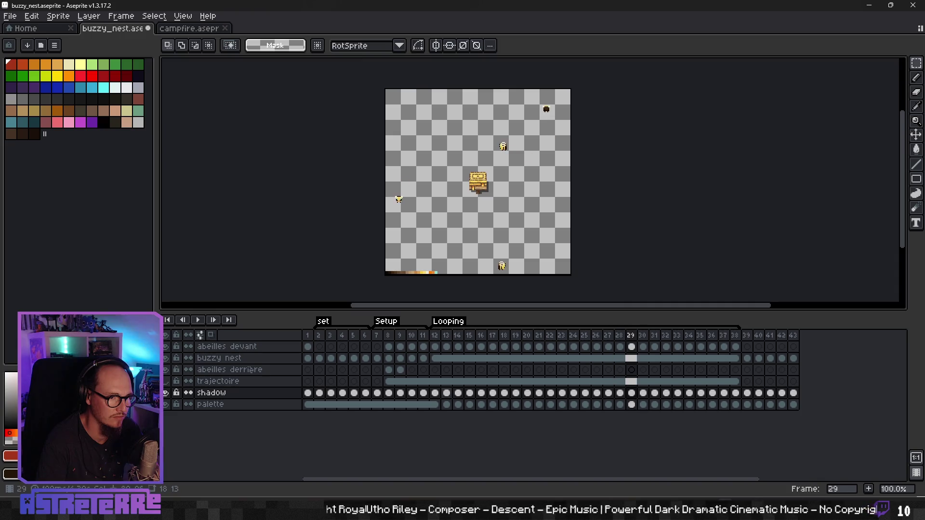
{"action": "key", "text": "Right"}
{"action": "key", "text": "Right"}
{"action": "key", "text": "Right"}
{"action": "key", "text": "Right"}
{"action": "key", "text": "Left"}
{"action": "key", "text": "Left"}
{"action": "key", "text": "Left"}
{"action": "key", "text": "Left"}
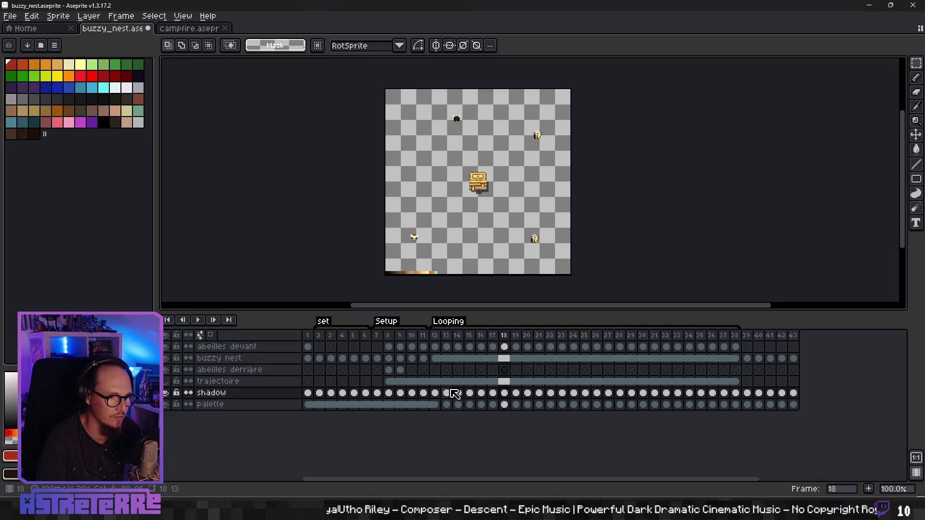
{"action": "key", "text": "Left"}
{"action": "key", "text": "Left"}
{"action": "key", "text": "Left"}
{"action": "key", "text": "Right"}
{"action": "key", "text": "Right"}
{"action": "key", "text": "Right"}
{"action": "key", "text": "Right"}
{"action": "key", "text": "Right"}
{"action": "key", "text": "Right"}
{"action": "key", "text": "Right"}
{"action": "key", "text": "Left"}
{"action": "key", "text": "Left"}
{"action": "key", "text": "Left"}
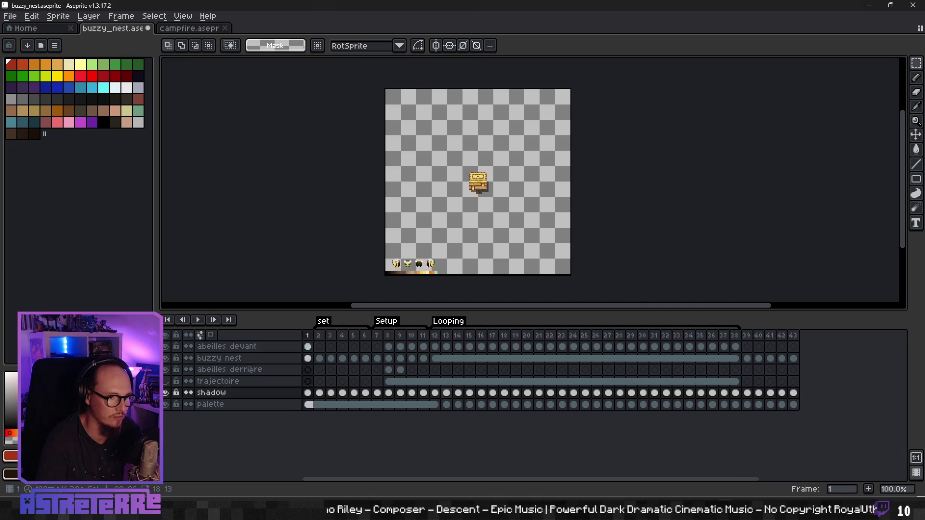
{"action": "key", "text": "Right"}
{"action": "key", "text": "Right"}
{"action": "key", "text": "Right"}
{"action": "key", "text": "Left"}
{"action": "key", "text": "Left"}
{"action": "key", "text": "Left"}
{"action": "key", "text": "Right"}
{"action": "key", "text": "Right"}
{"action": "key", "text": "Right"}
{"action": "key", "text": "Left"}
{"action": "key", "text": "Left"}
{"action": "key", "text": "Left"}
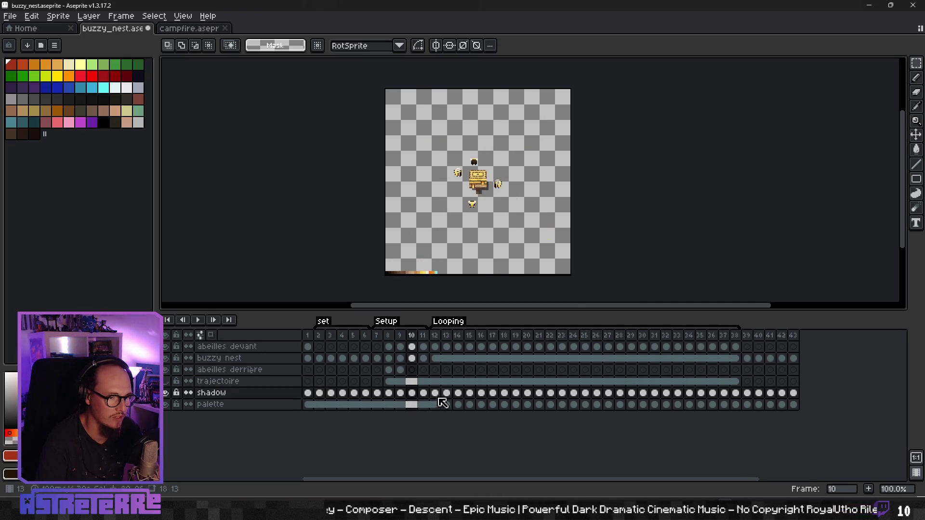
Link the palette layer cels across frames 12–43
{"action": "left_click_drag", "start_coordinate": [435, 404], "coordinate": [794, 405]}
{"action": "right_click", "coordinate": [799, 412]}
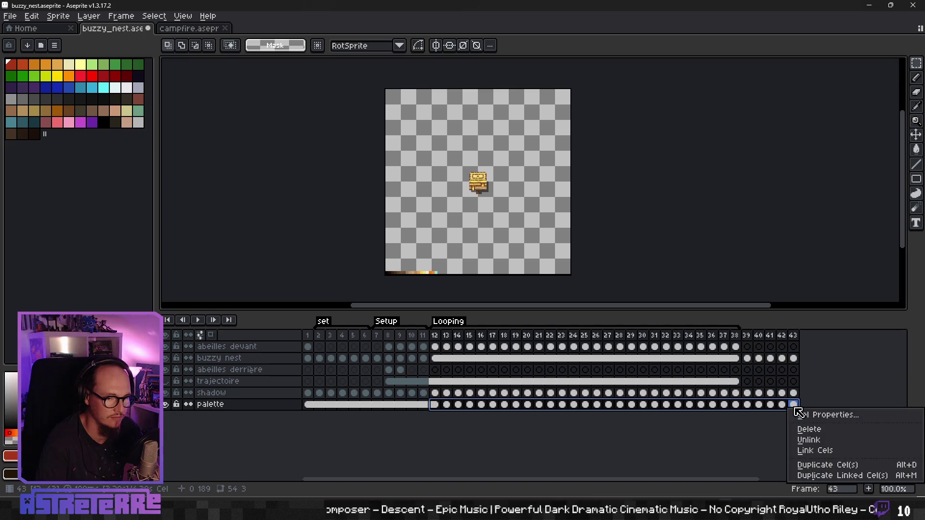
{"action": "left_click", "coordinate": [822, 451]}
Return to frame 10 and save buzzy_nest.aseprite
{"action": "left_click", "coordinate": [413, 406]}
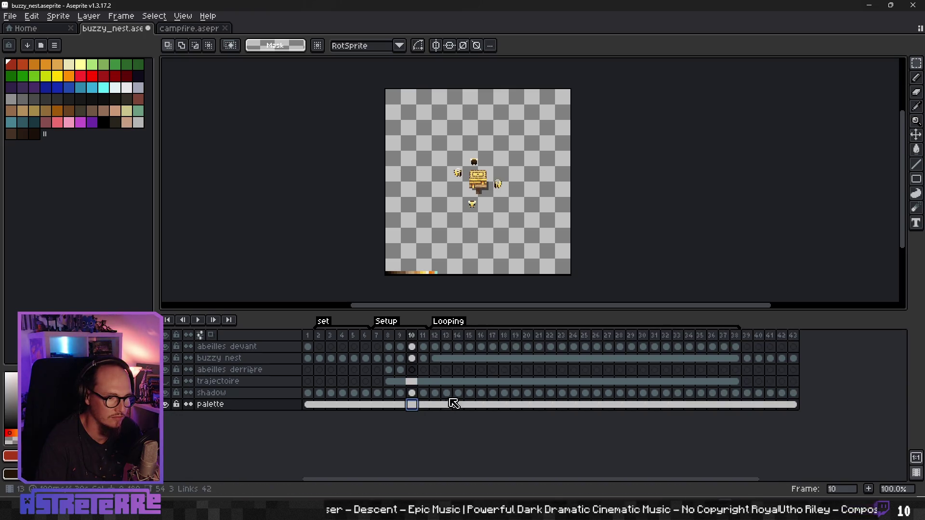
{"action": "key", "text": "ctrl+s"}
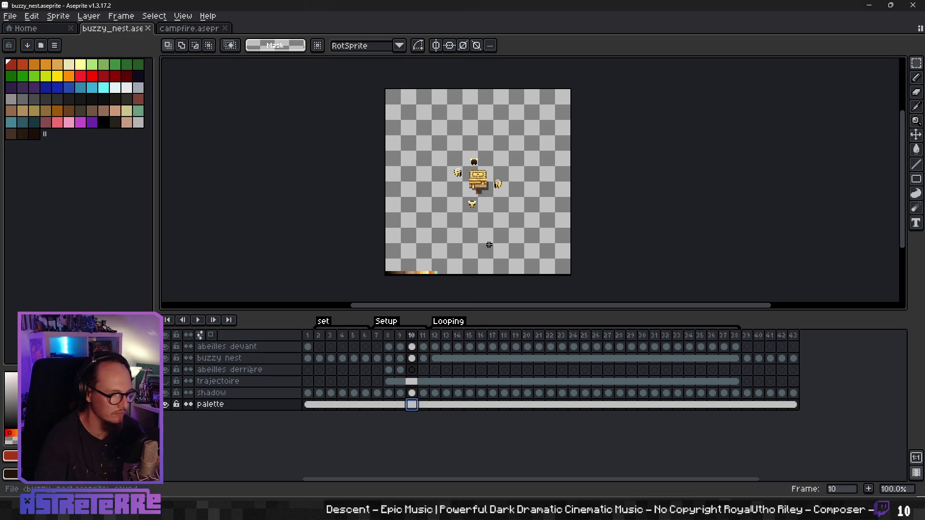
{"action": "scroll", "coordinate": [475, 230], "scroll_direction": "down", "scroll_amount": 1}
{"action": "scroll", "coordinate": [476, 230], "scroll_direction": "right", "scroll_amount": 1}
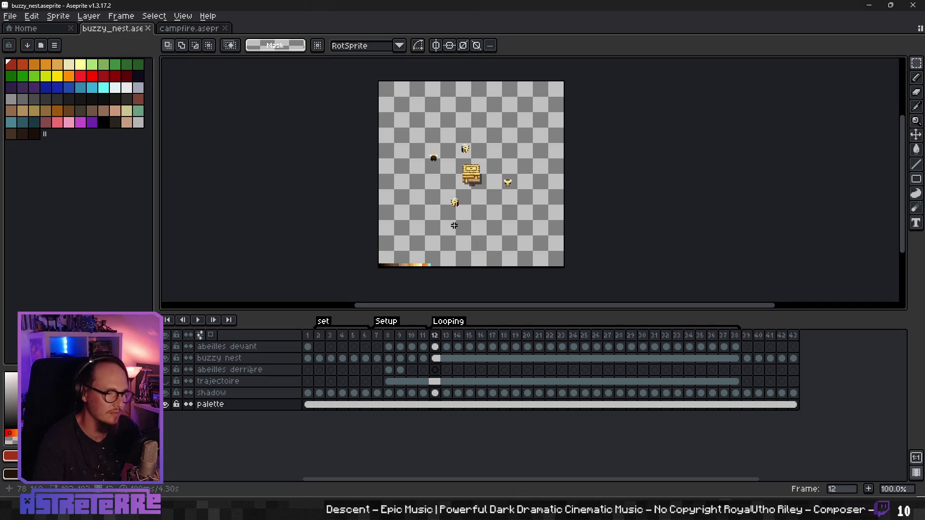
Pan the canvas slightly and save buzzy_nest.aseprite with Ctrl+S
{"action": "left_click_drag", "start_coordinate": [454, 225], "coordinate": [460, 229]}
{"action": "key", "text": "ctrl+s"}
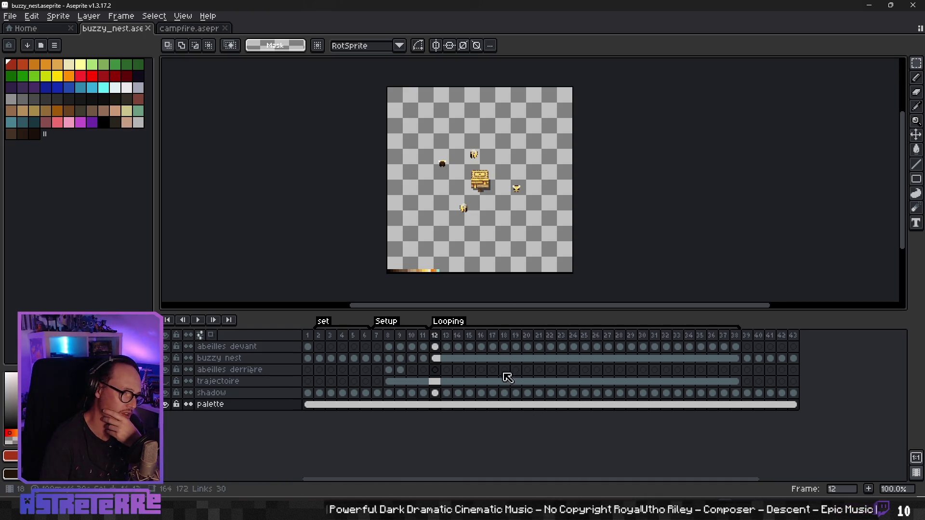
{"action": "left_click_drag", "start_coordinate": [479, 254], "coordinate": [498, 256]}
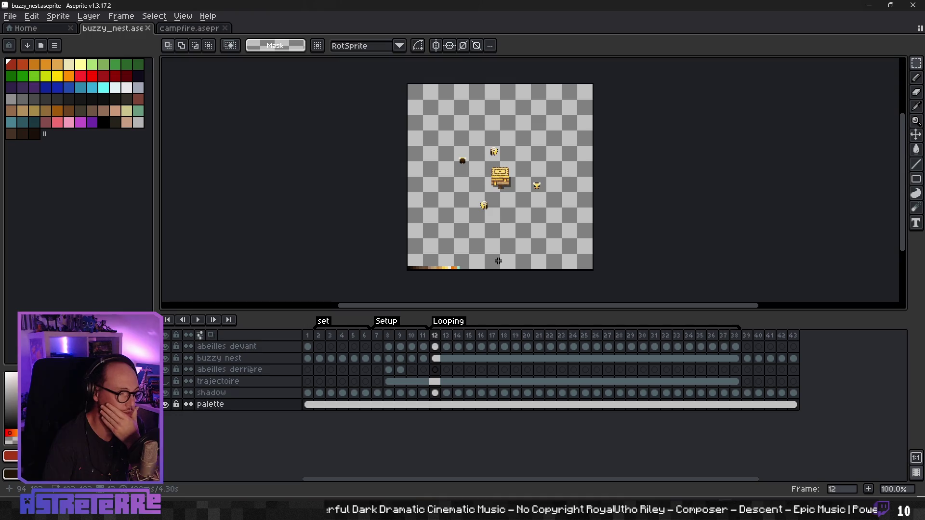